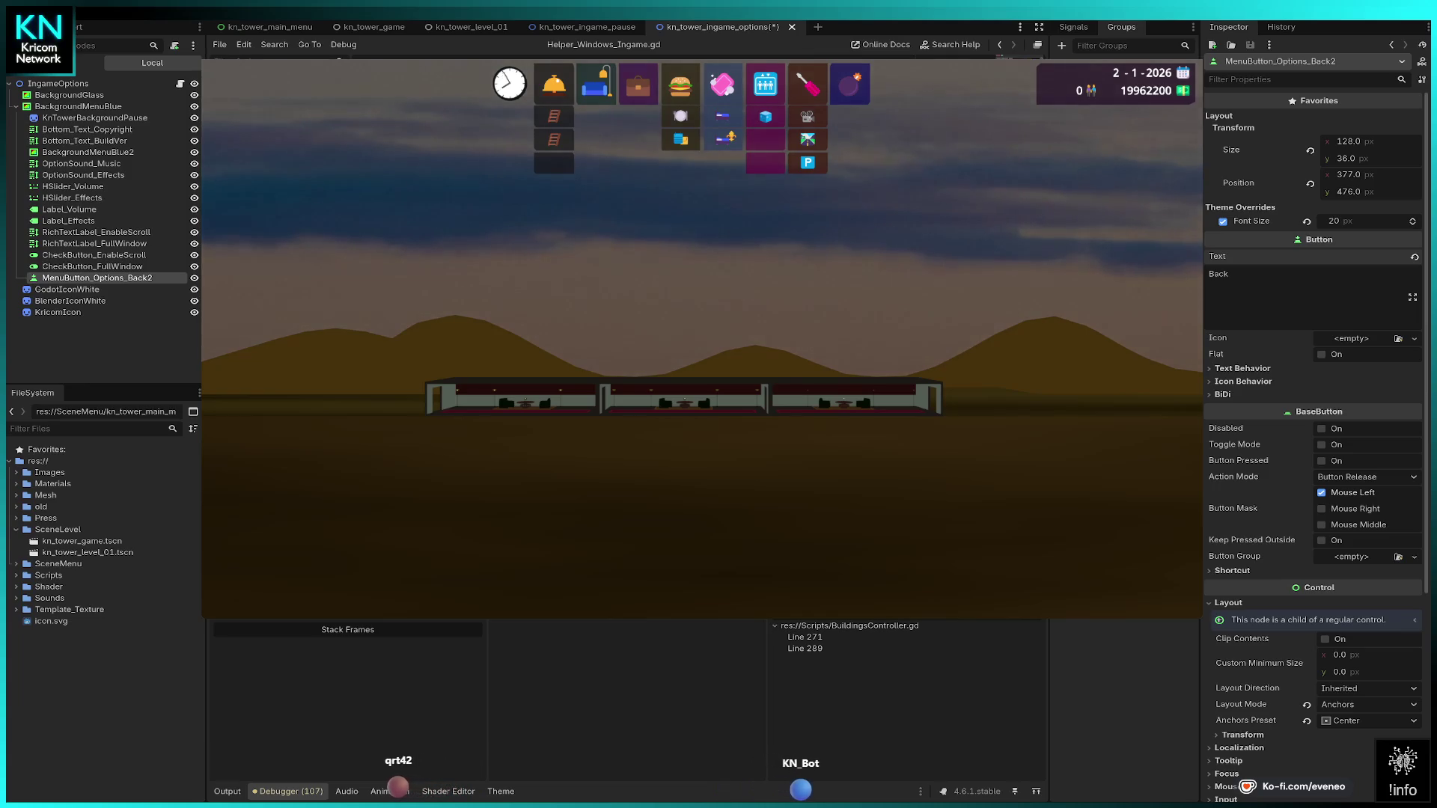
Step: Pause the game, resume, pause again, visit Options and back, then exit to the main menu
{"action": "key", "text": "Escape"}
{"action": "left_click", "coordinate": [695, 280]}
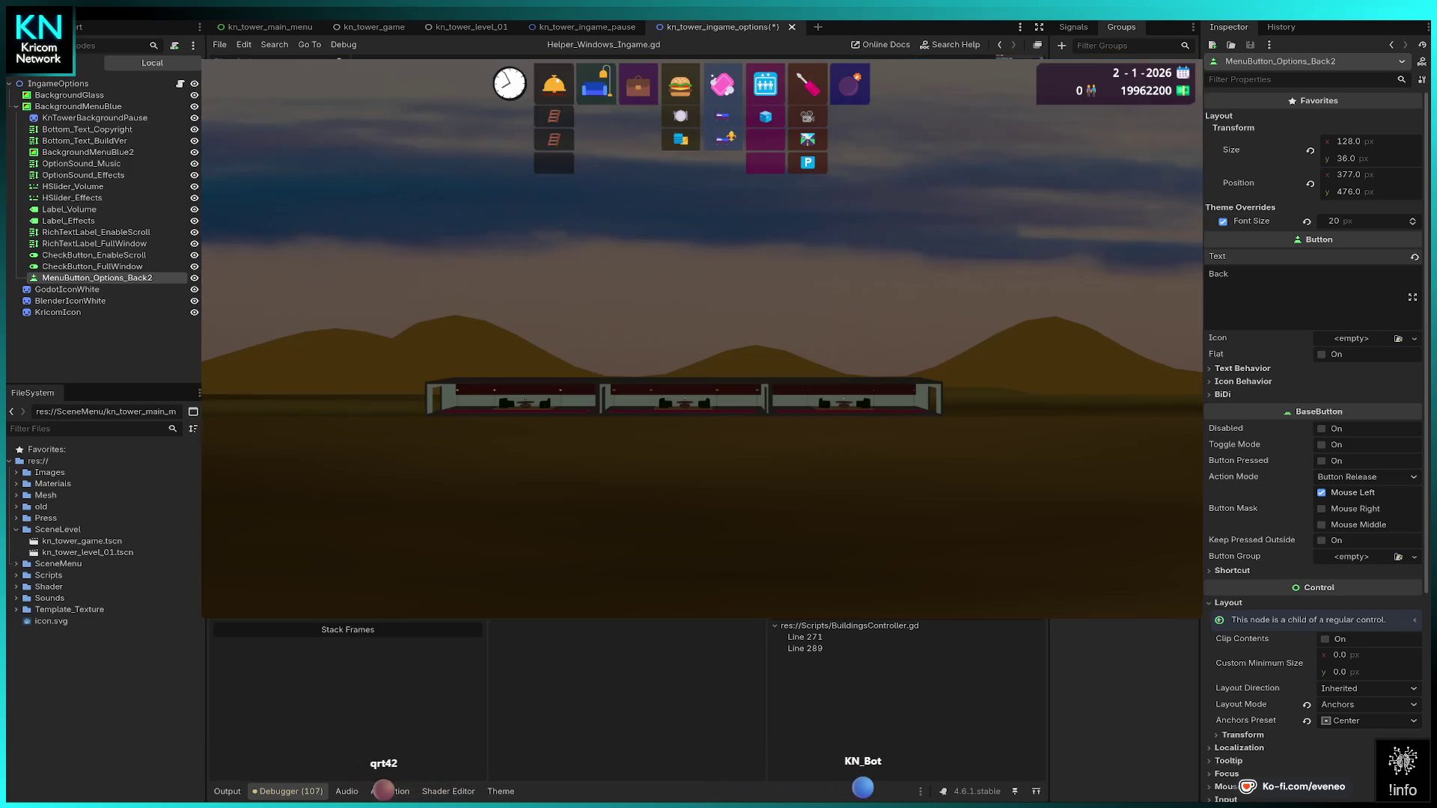
{"action": "key", "text": "Escape"}
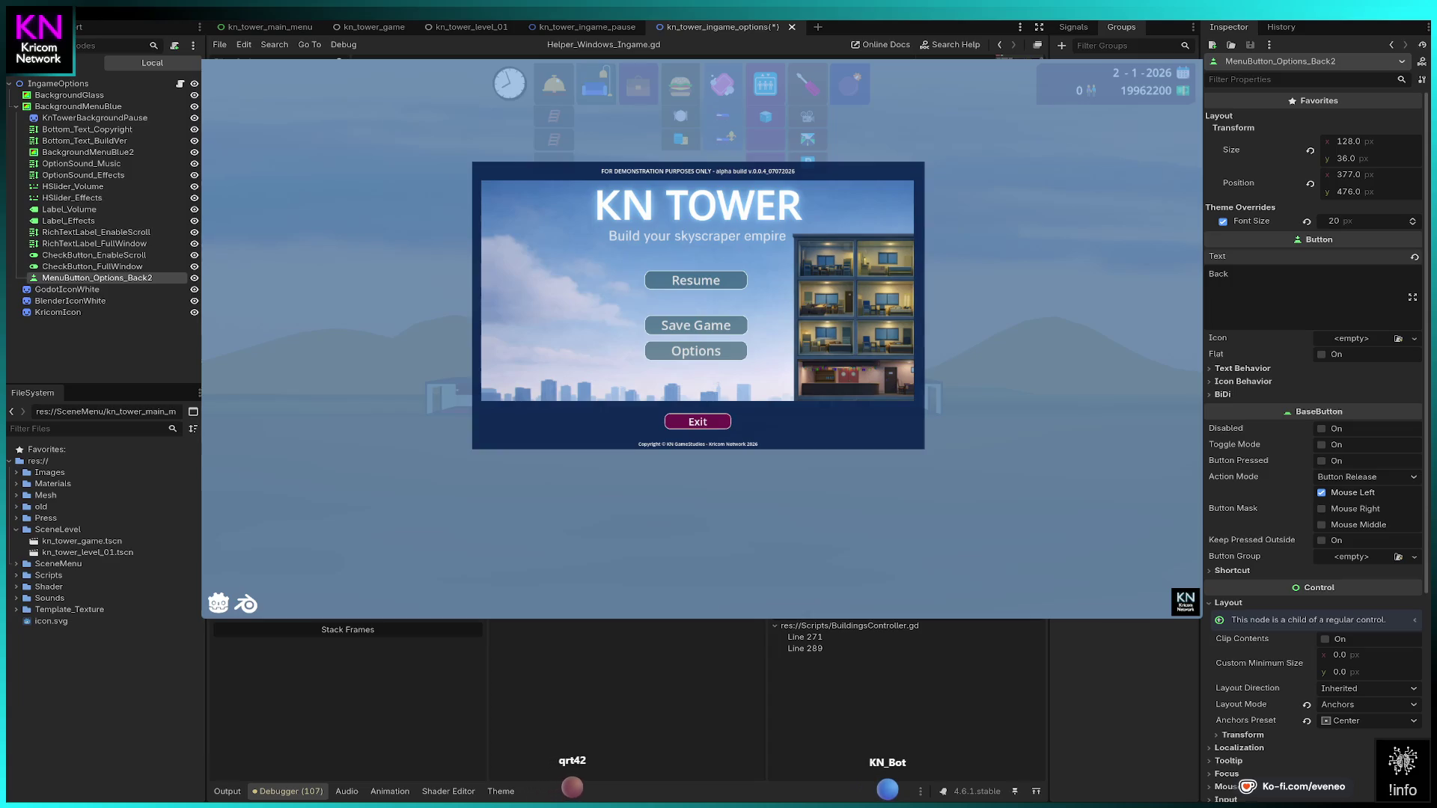
{"action": "left_click", "coordinate": [696, 350]}
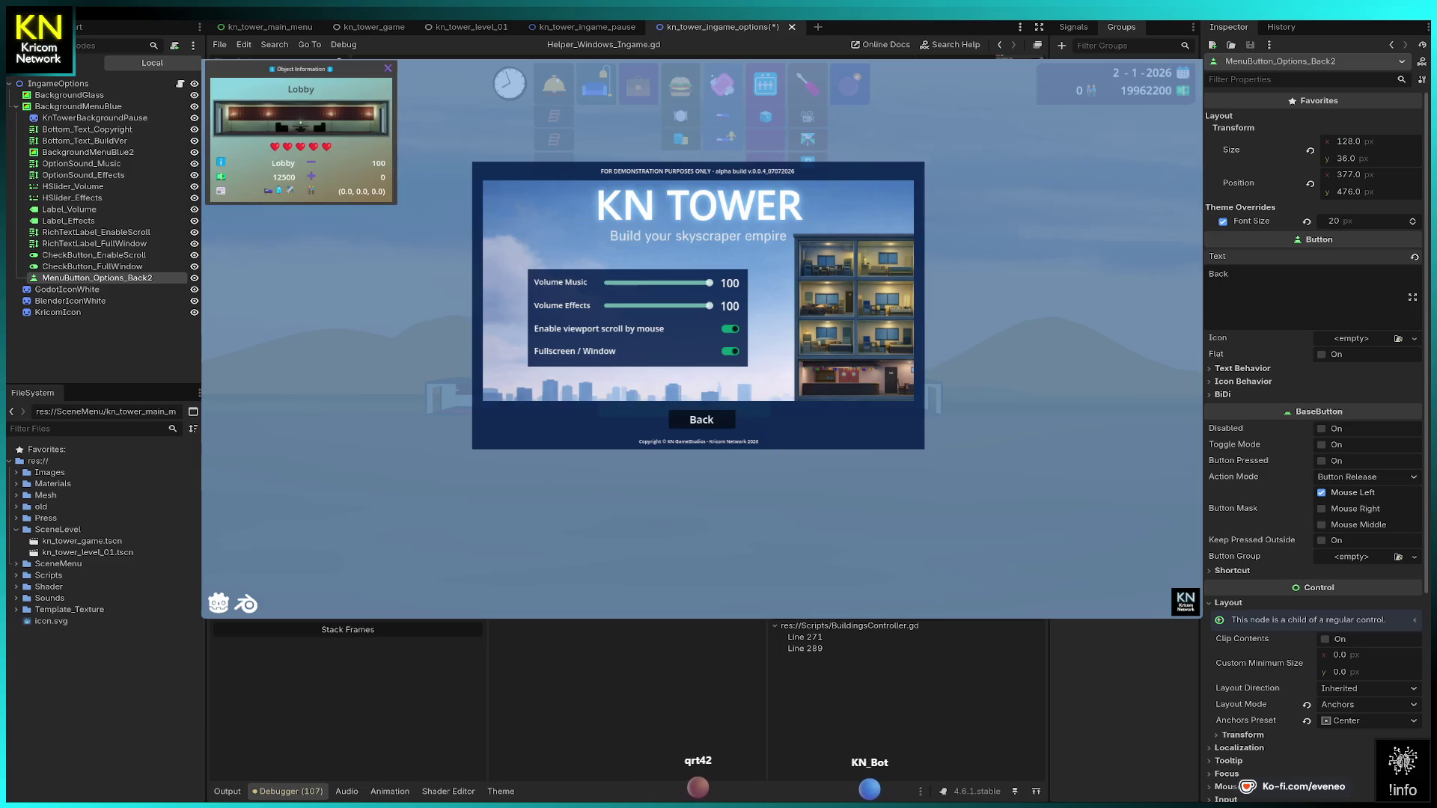
{"action": "left_click", "coordinate": [701, 420]}
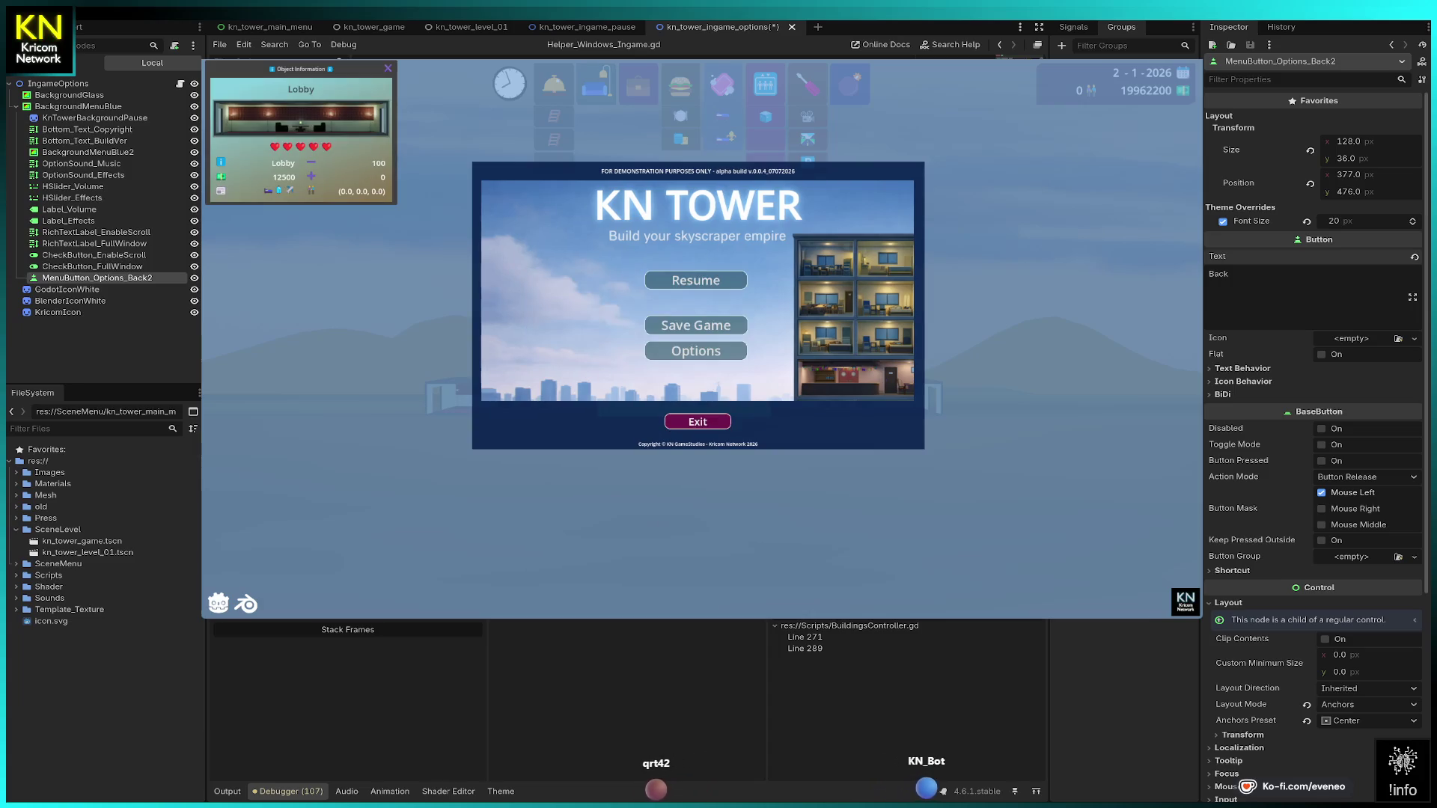
{"action": "left_click", "coordinate": [697, 421]}
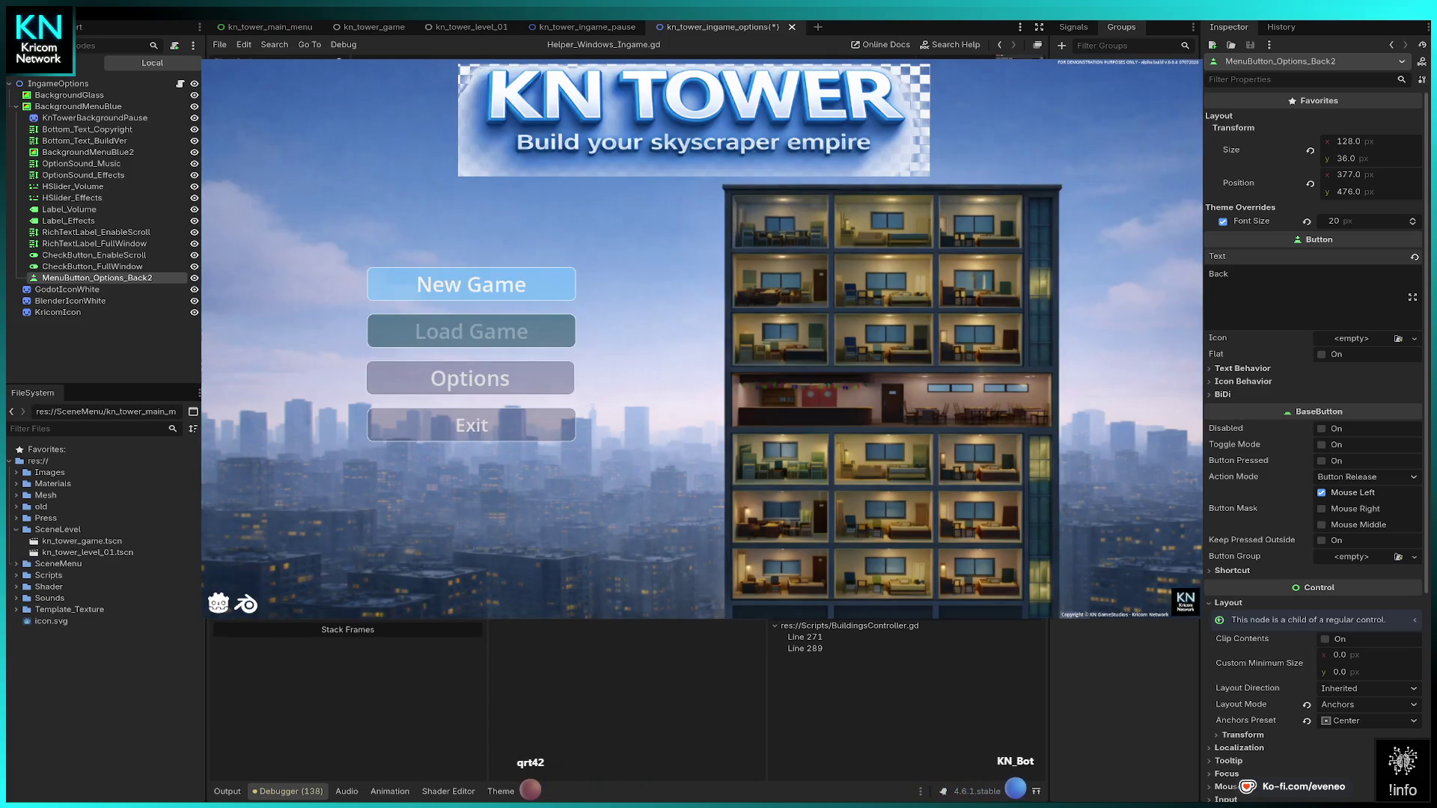
{"action": "left_click", "coordinate": [472, 284]}
{"action": "left_click", "coordinate": [699, 433]}
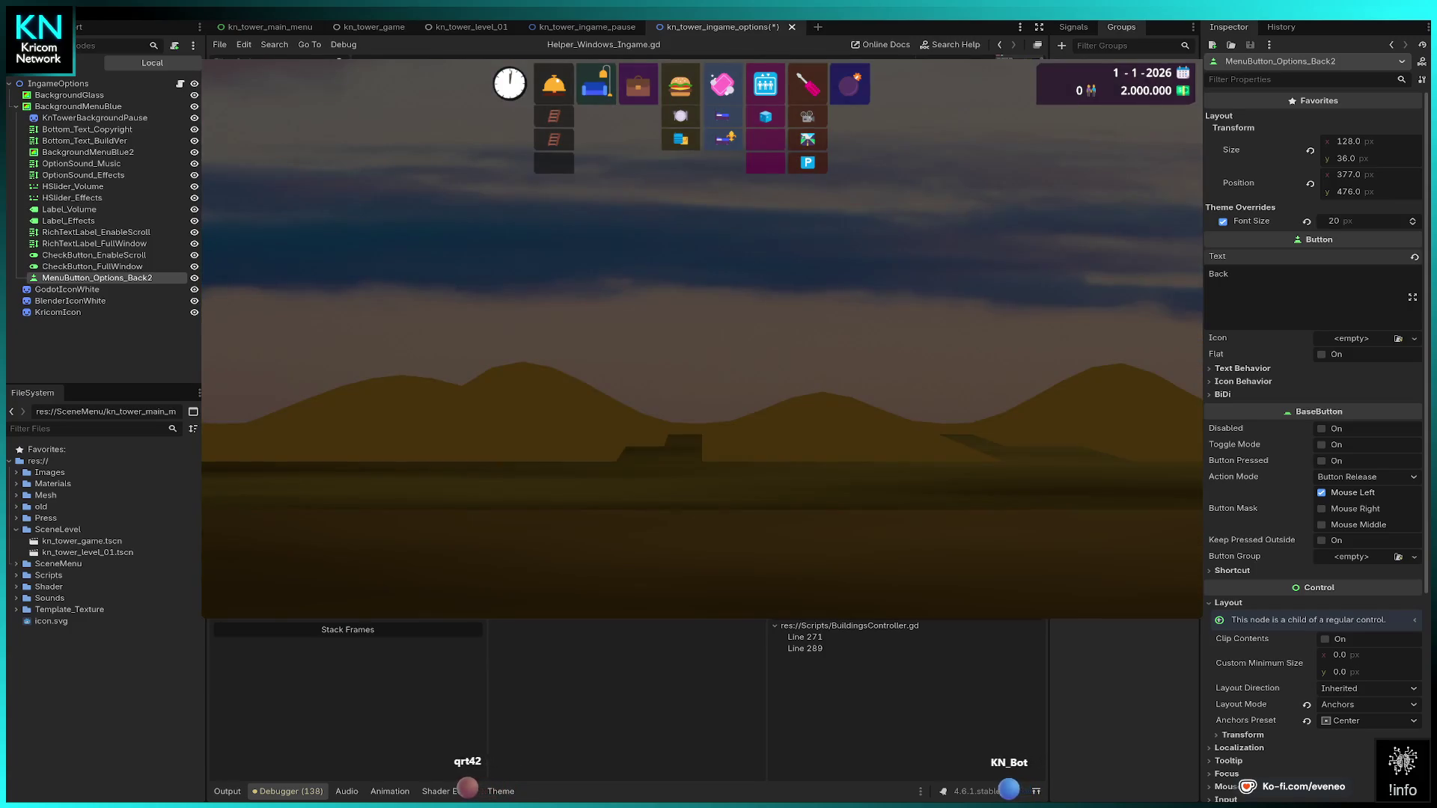
{"action": "key", "text": "Escape"}
{"action": "key", "text": "Up"}
{"action": "key", "text": "Up"}
{"action": "key", "text": "Down"}
{"action": "key", "text": "Return"}
{"action": "key", "text": "Return"}
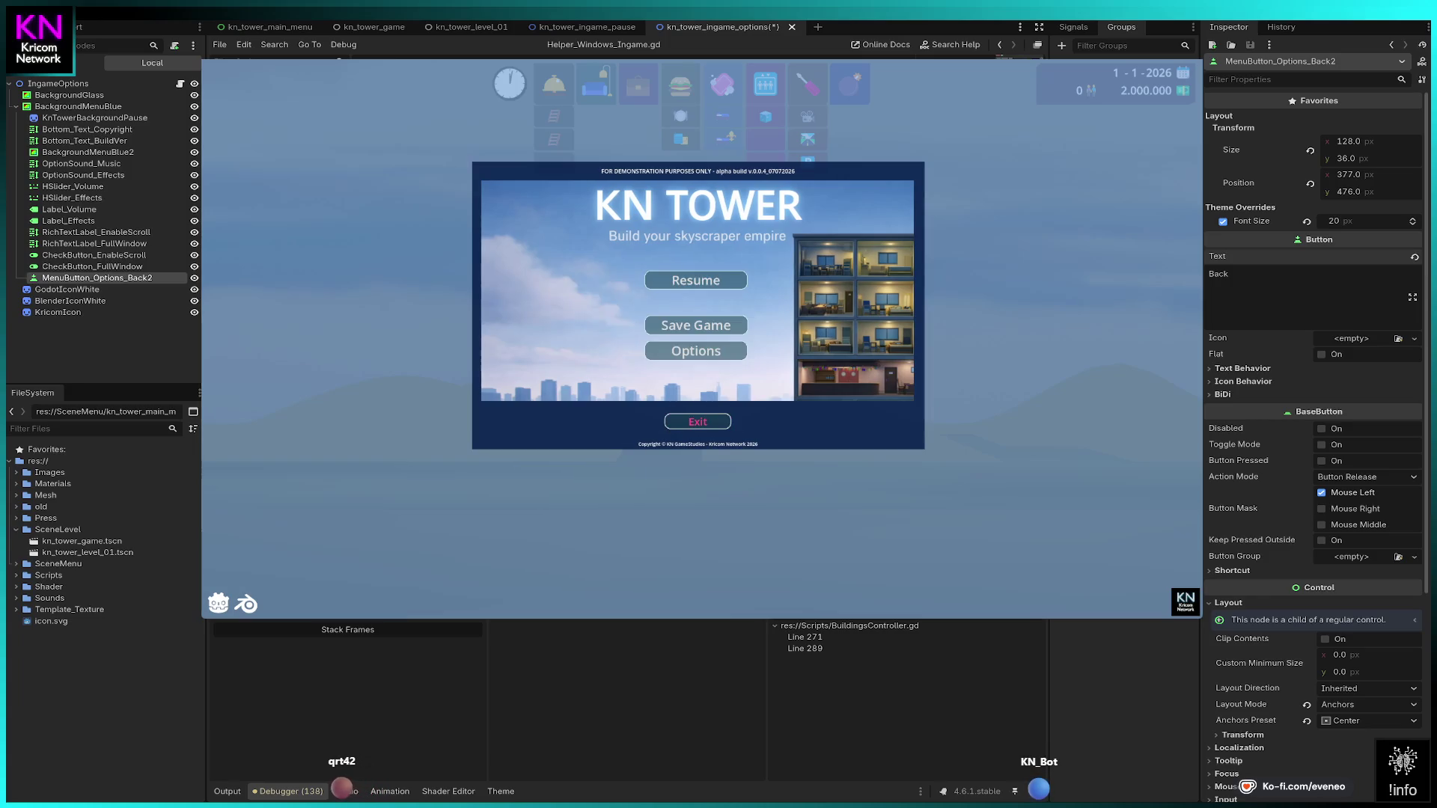
{"action": "key", "text": "Down"}
{"action": "key", "text": "Return"}
{"action": "key", "text": "Return"}
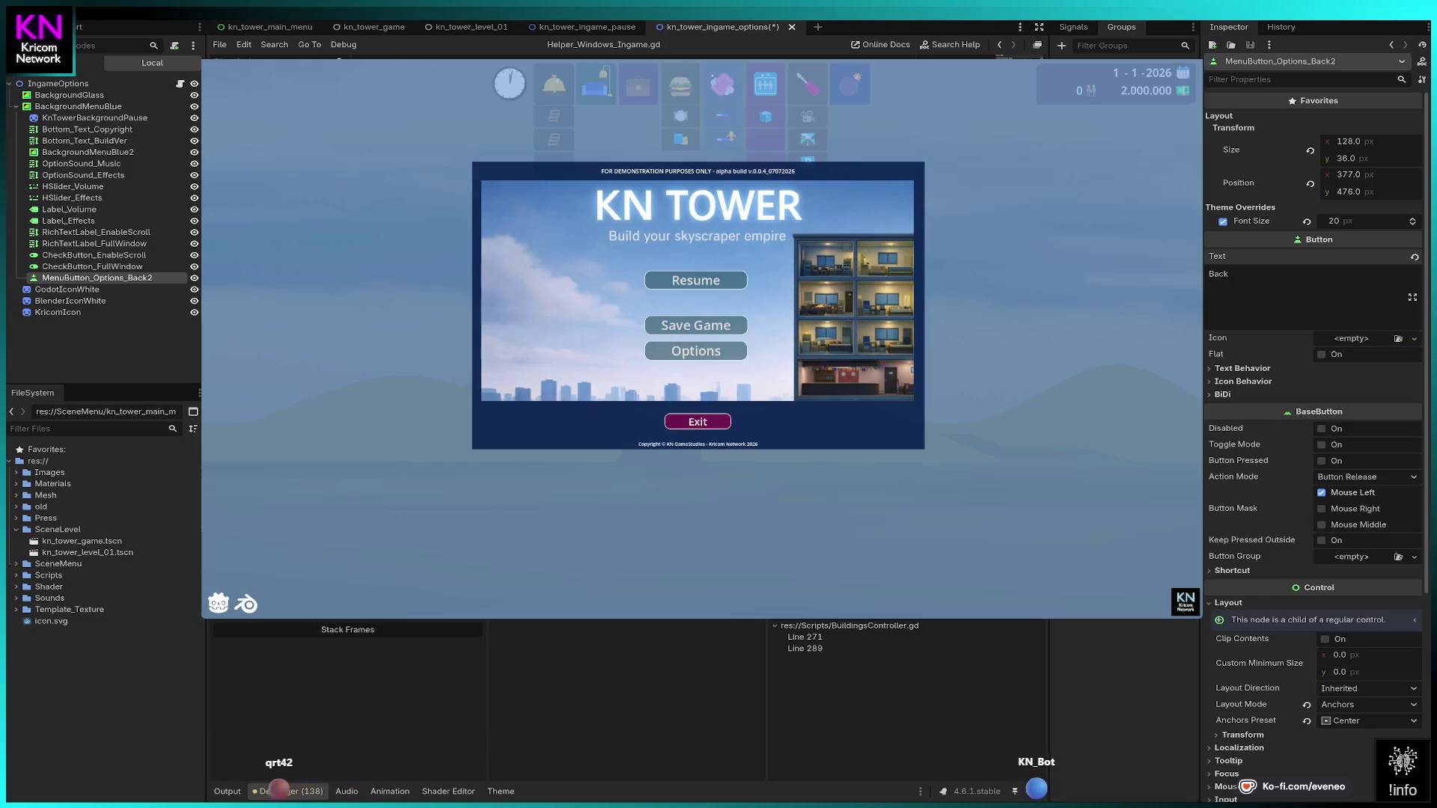
{"action": "key", "text": "Up"}
{"action": "key", "text": "Return"}
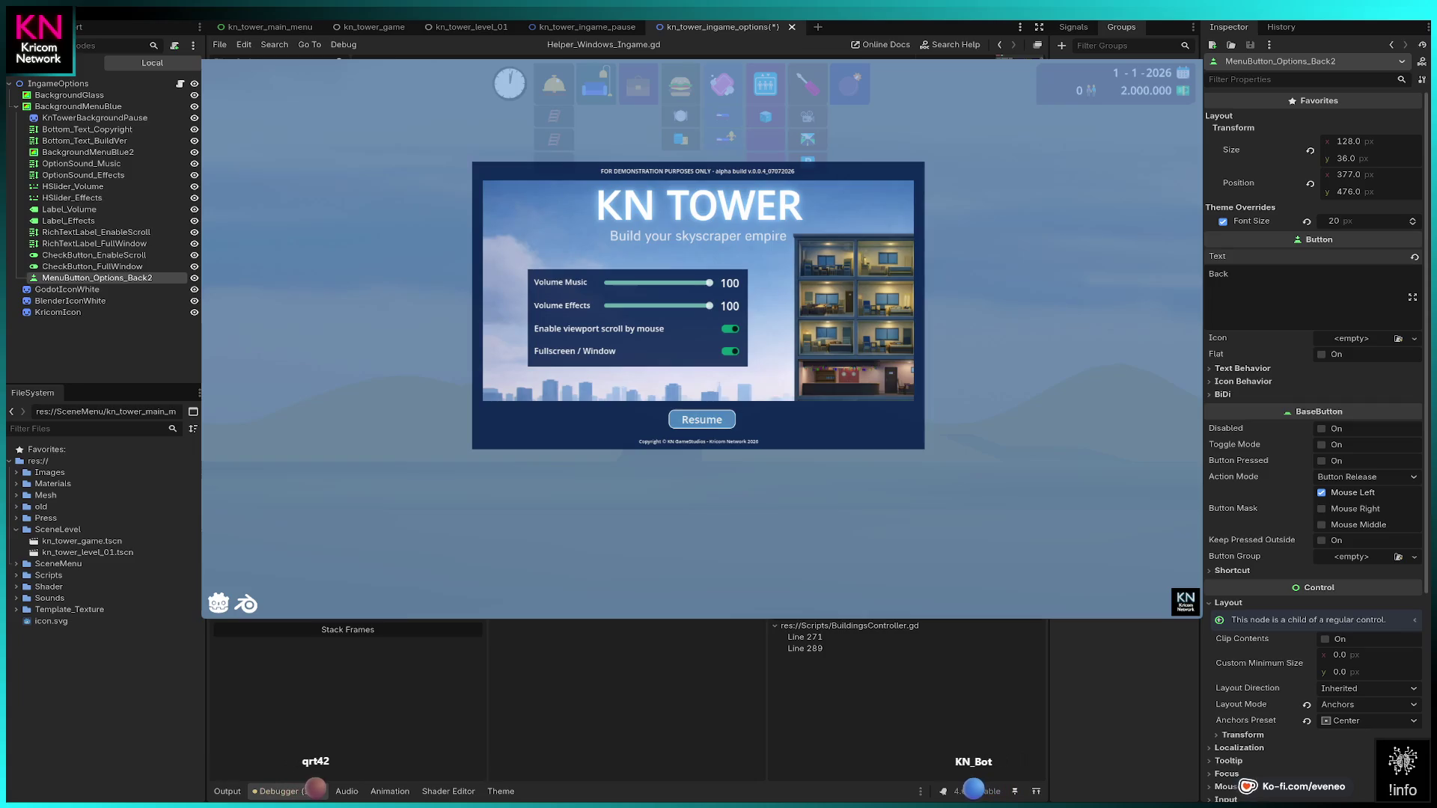
{"action": "key", "text": "Return"}
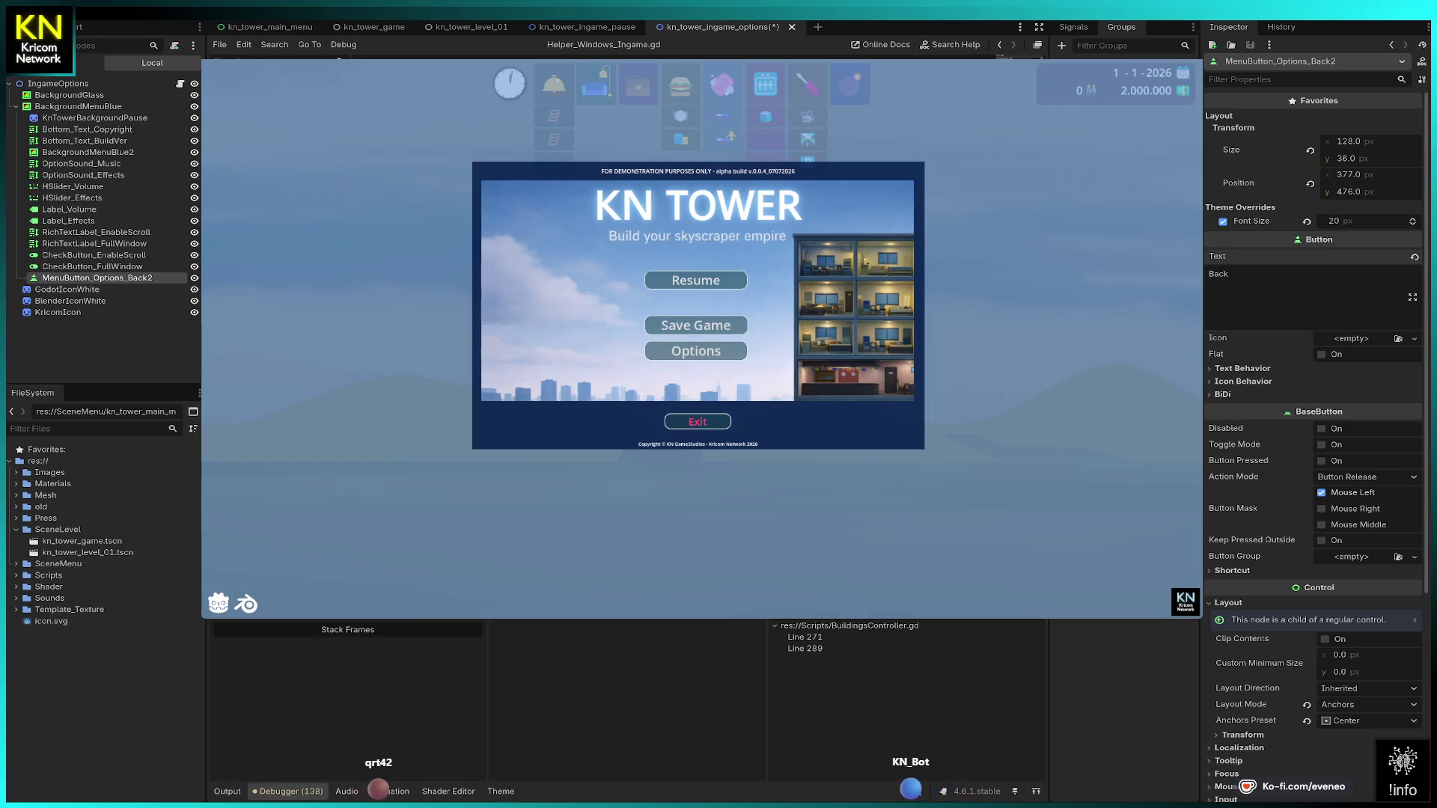
{"action": "key", "text": "Down"}
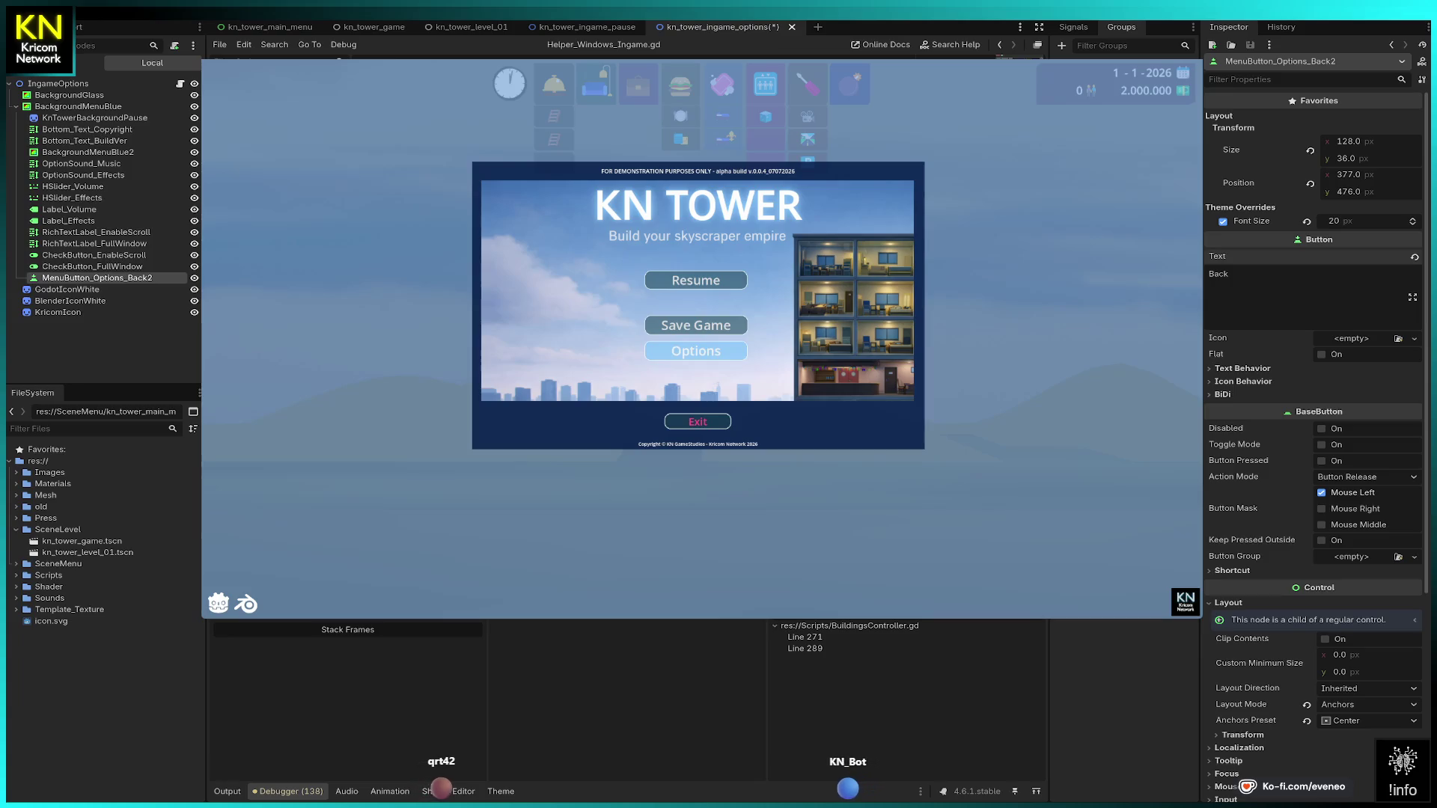
{"action": "key", "text": "Return"}
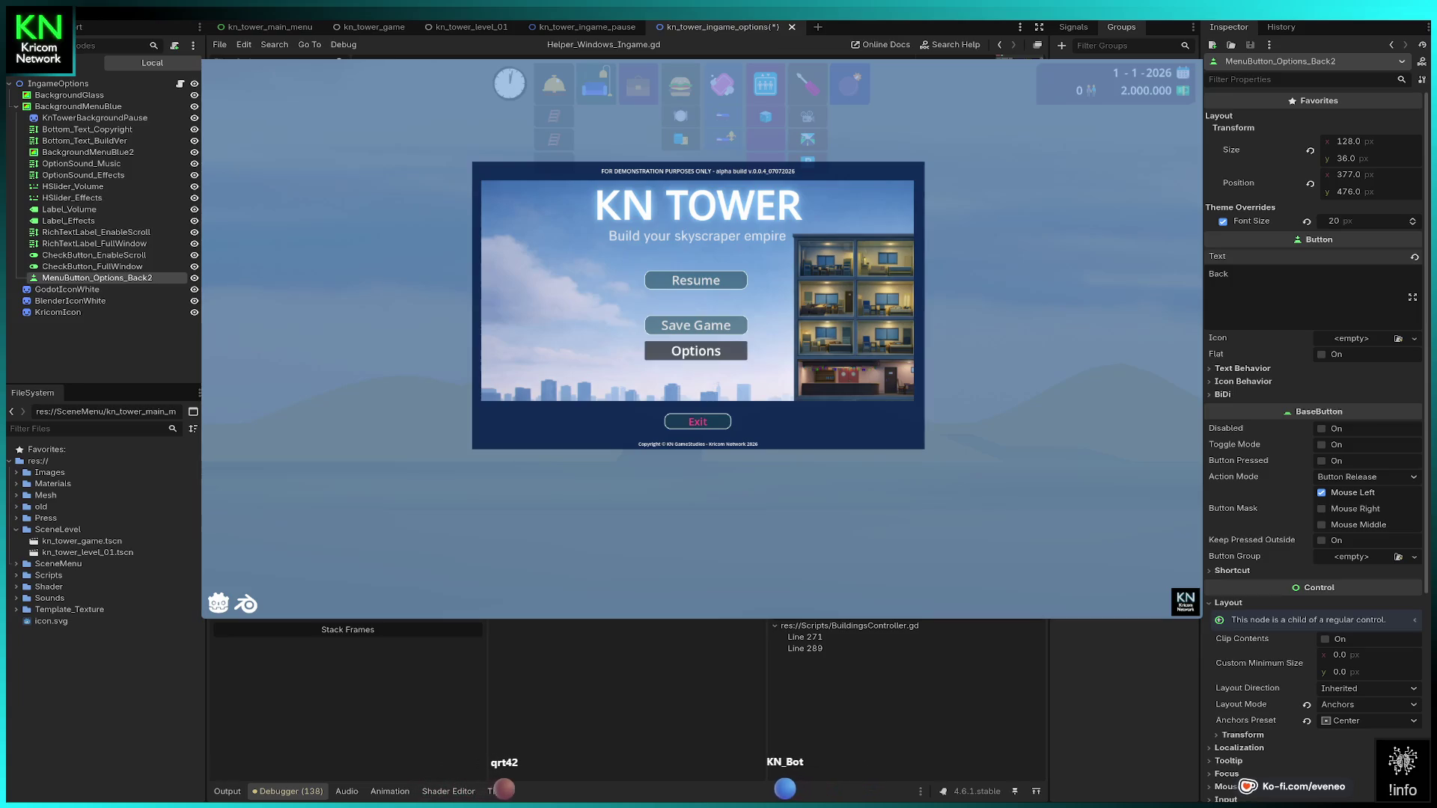
{"action": "key", "text": "Return"}
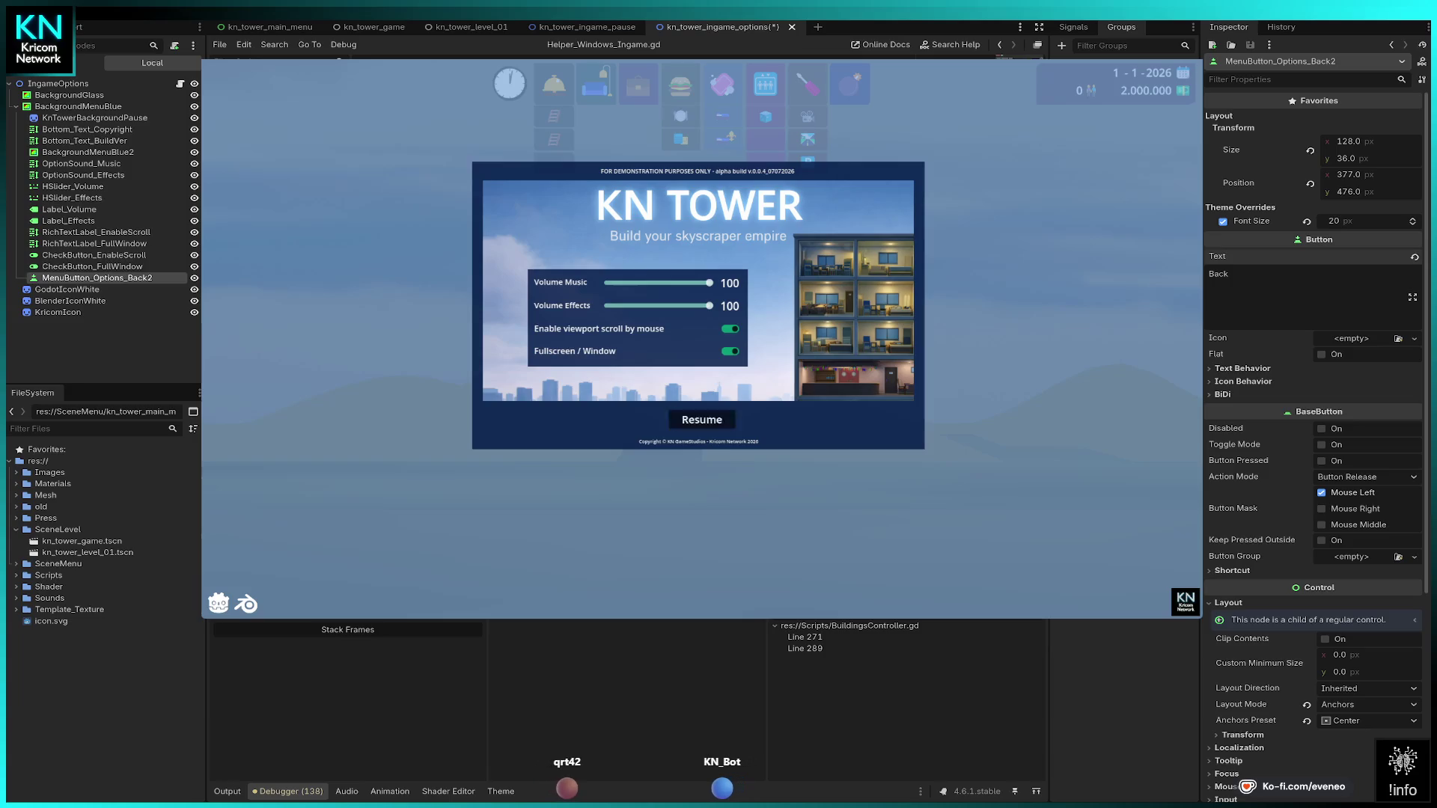
{"action": "key", "text": "Return"}
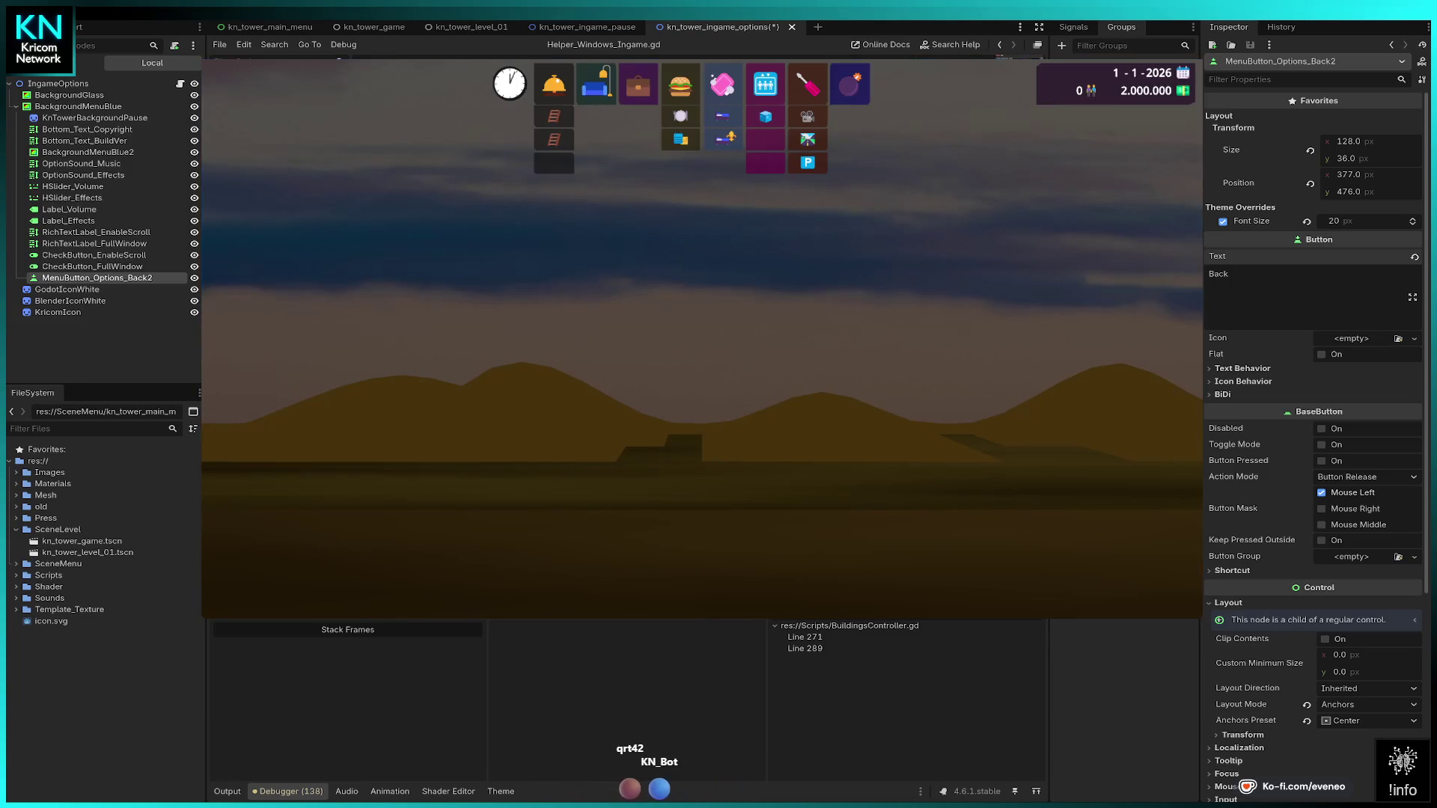
{"action": "key", "text": "Escape"}
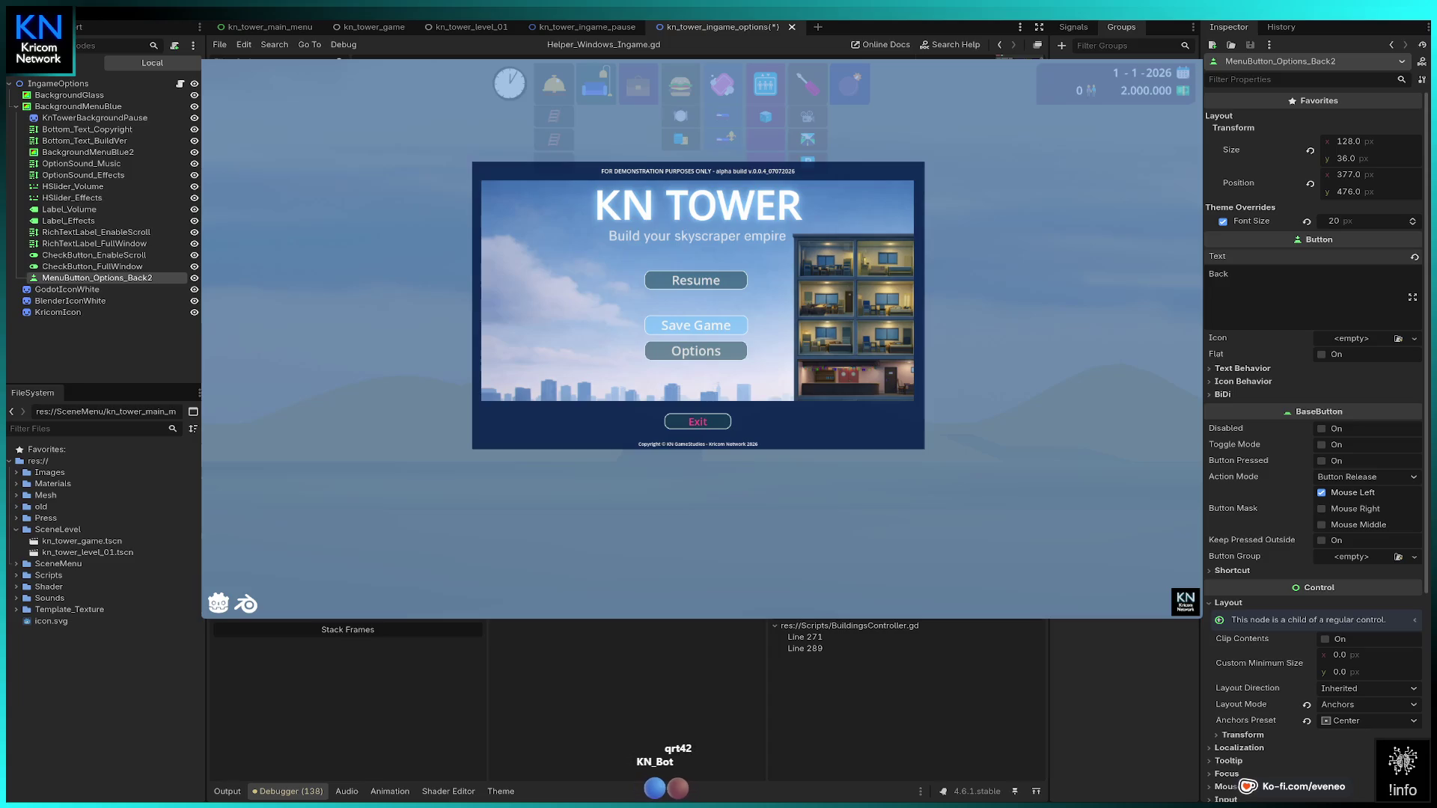
{"action": "key", "text": "Down"}
{"action": "key", "text": "Down"}
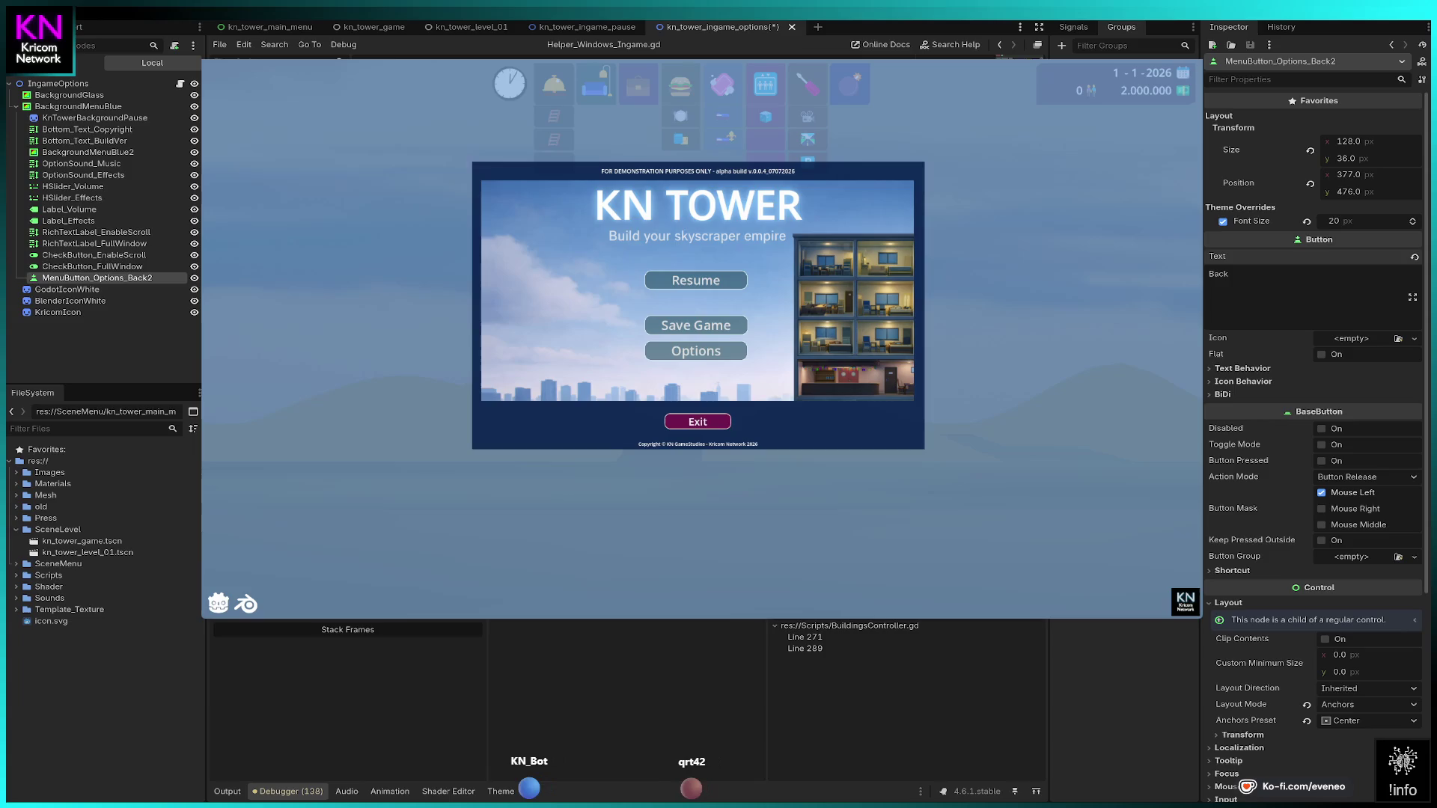
{"action": "key", "text": "Return"}
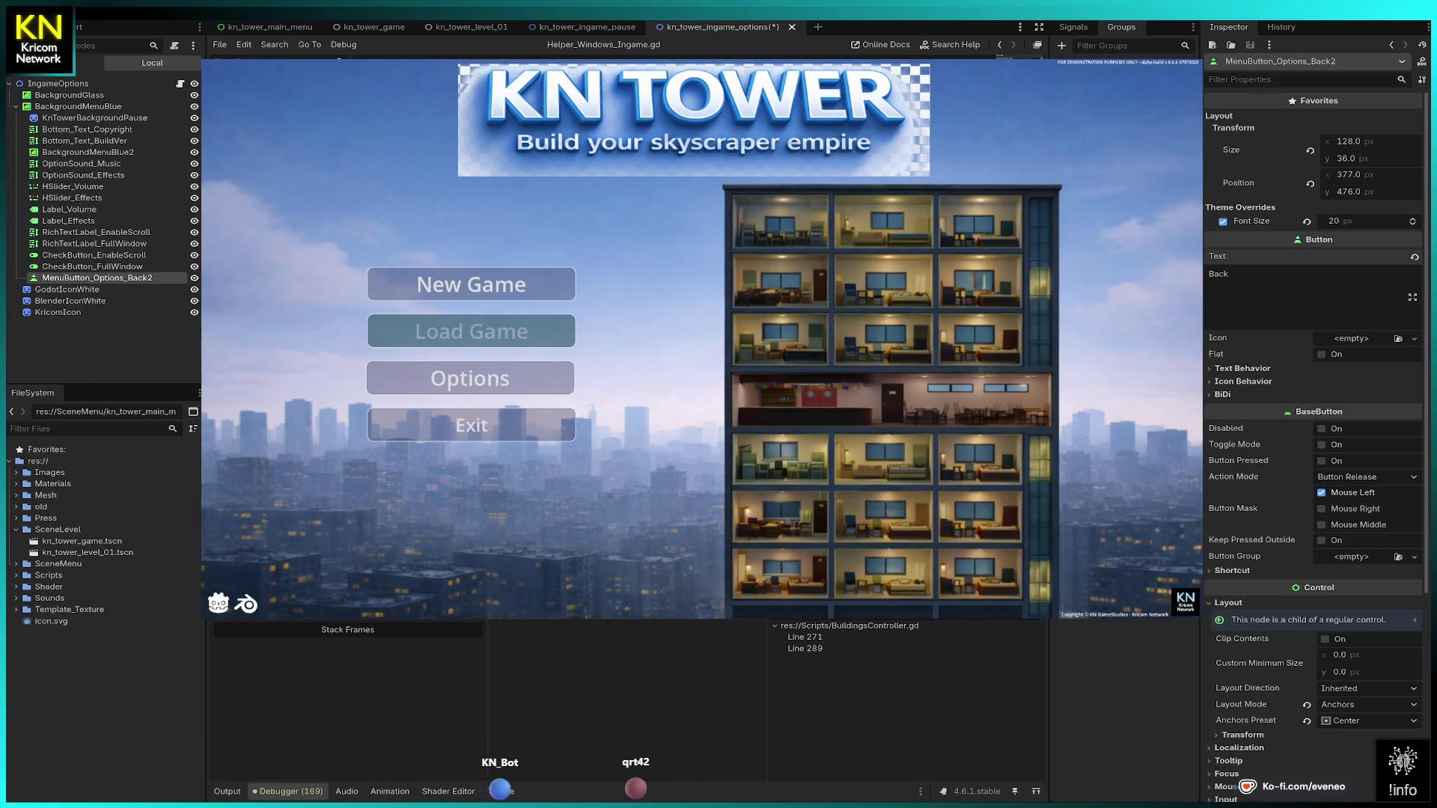
{"action": "key", "text": "Down"}
{"action": "key", "text": "Return"}
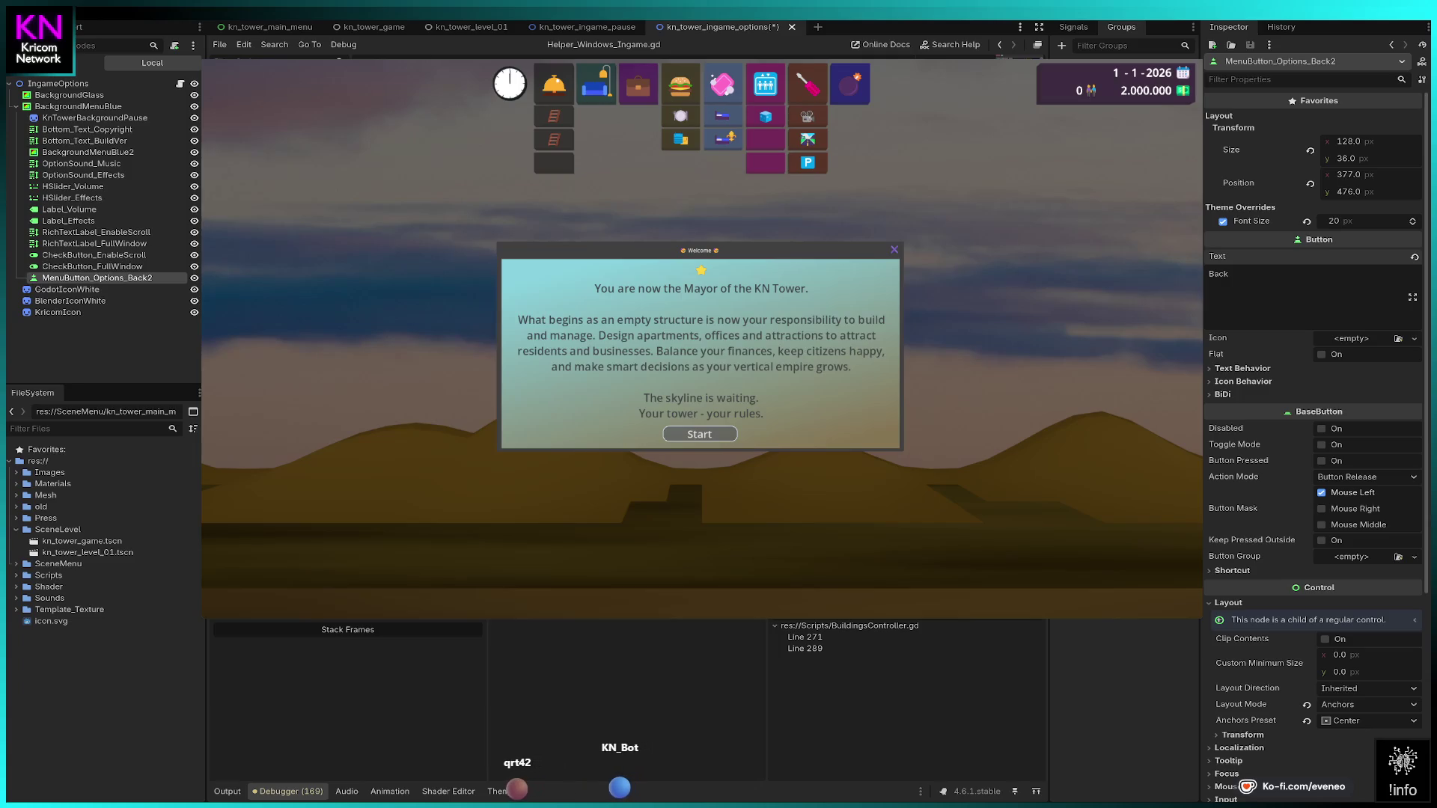
Step: Dismiss the welcome message, pause the game, and open and close Options three times
{"action": "left_click", "coordinate": [699, 434]}
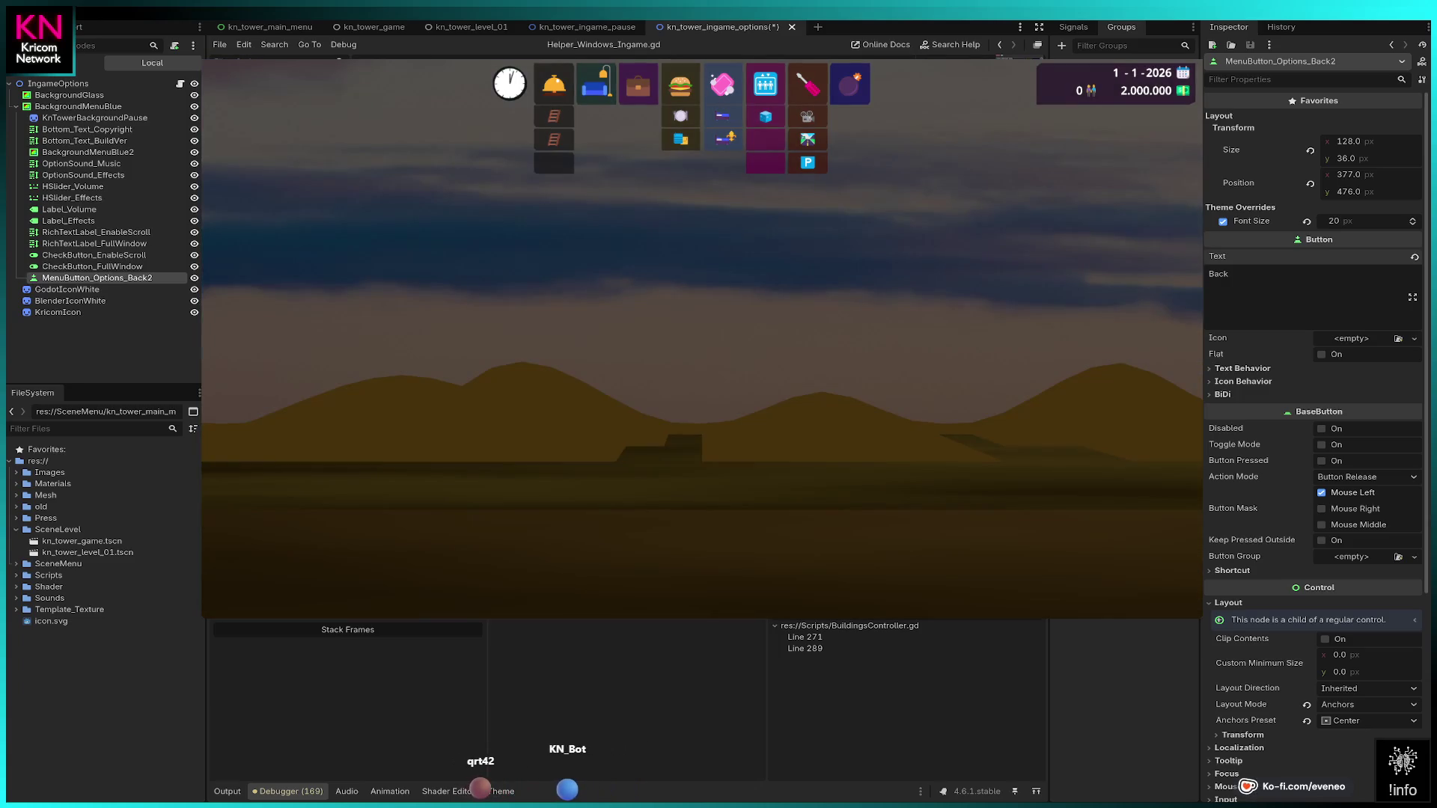
{"action": "key", "text": "Escape"}
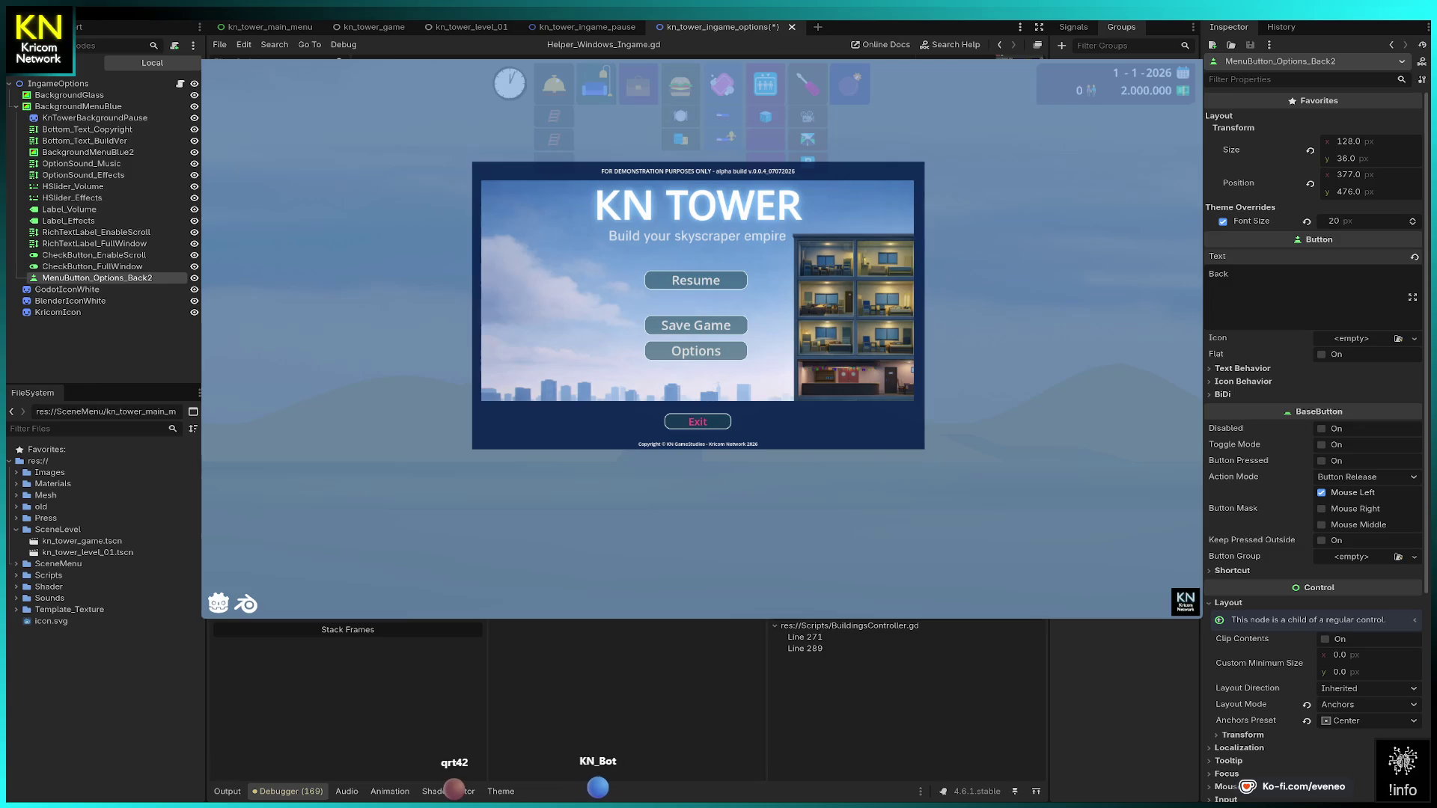
{"action": "left_click", "coordinate": [696, 351]}
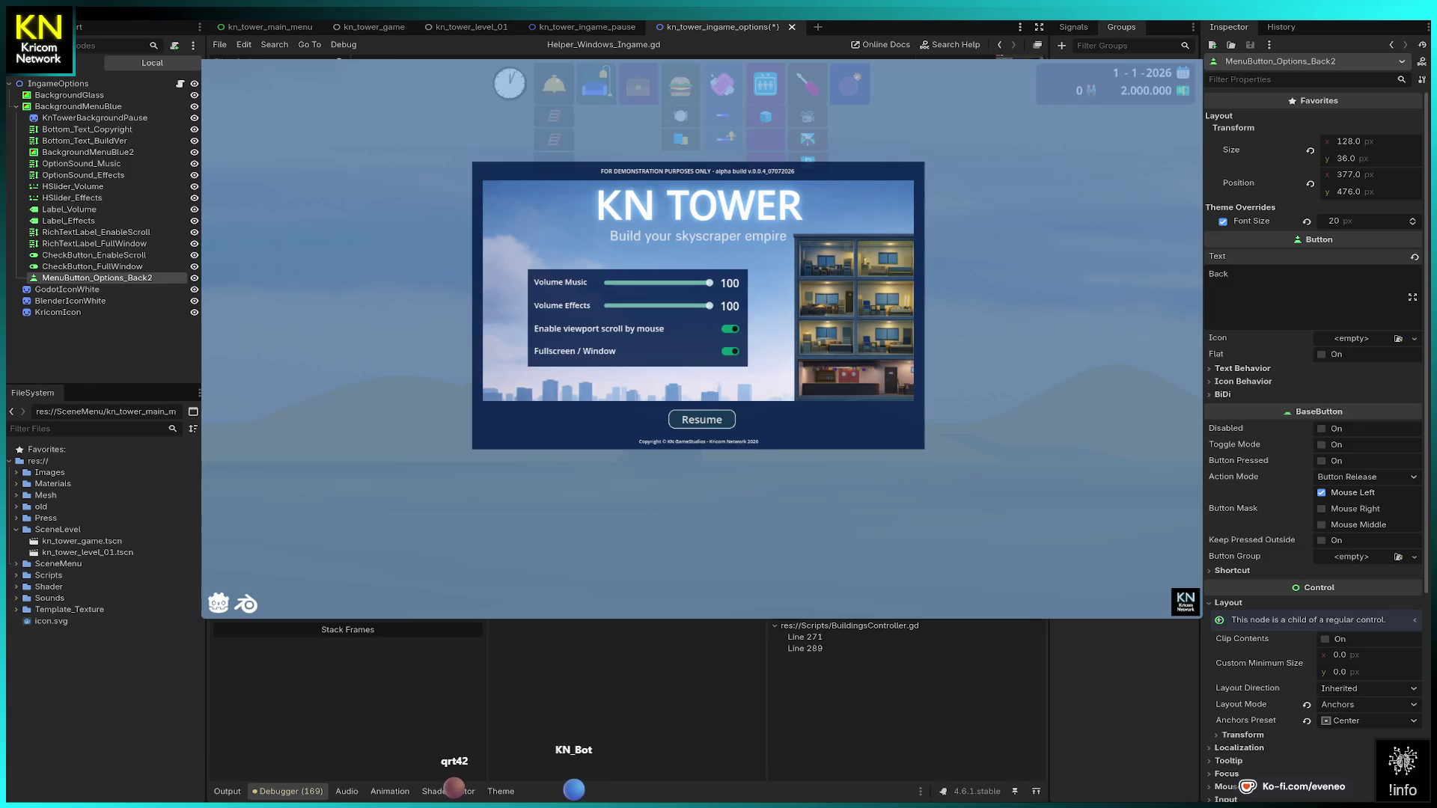
{"action": "left_click", "coordinate": [702, 419]}
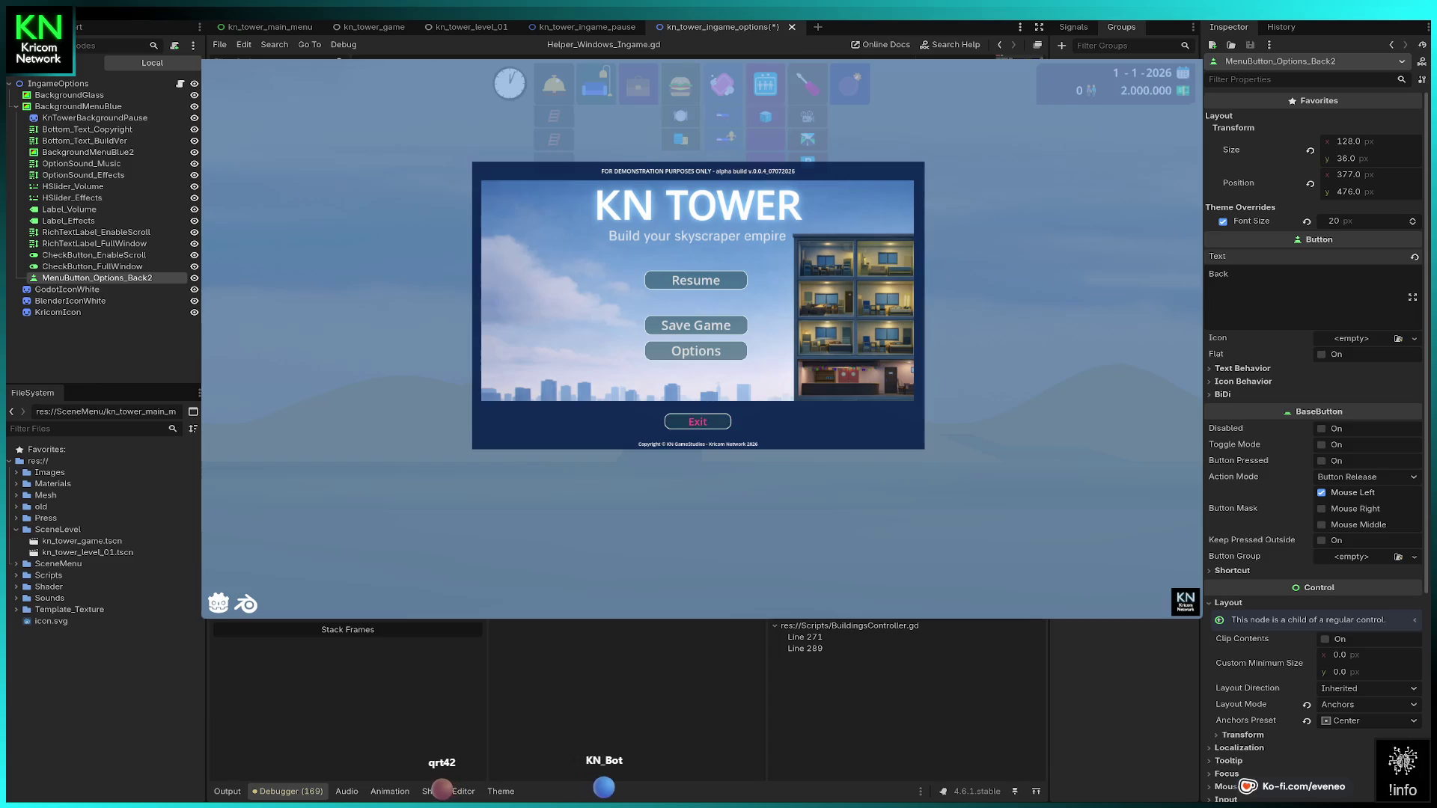
{"action": "left_click", "coordinate": [696, 350]}
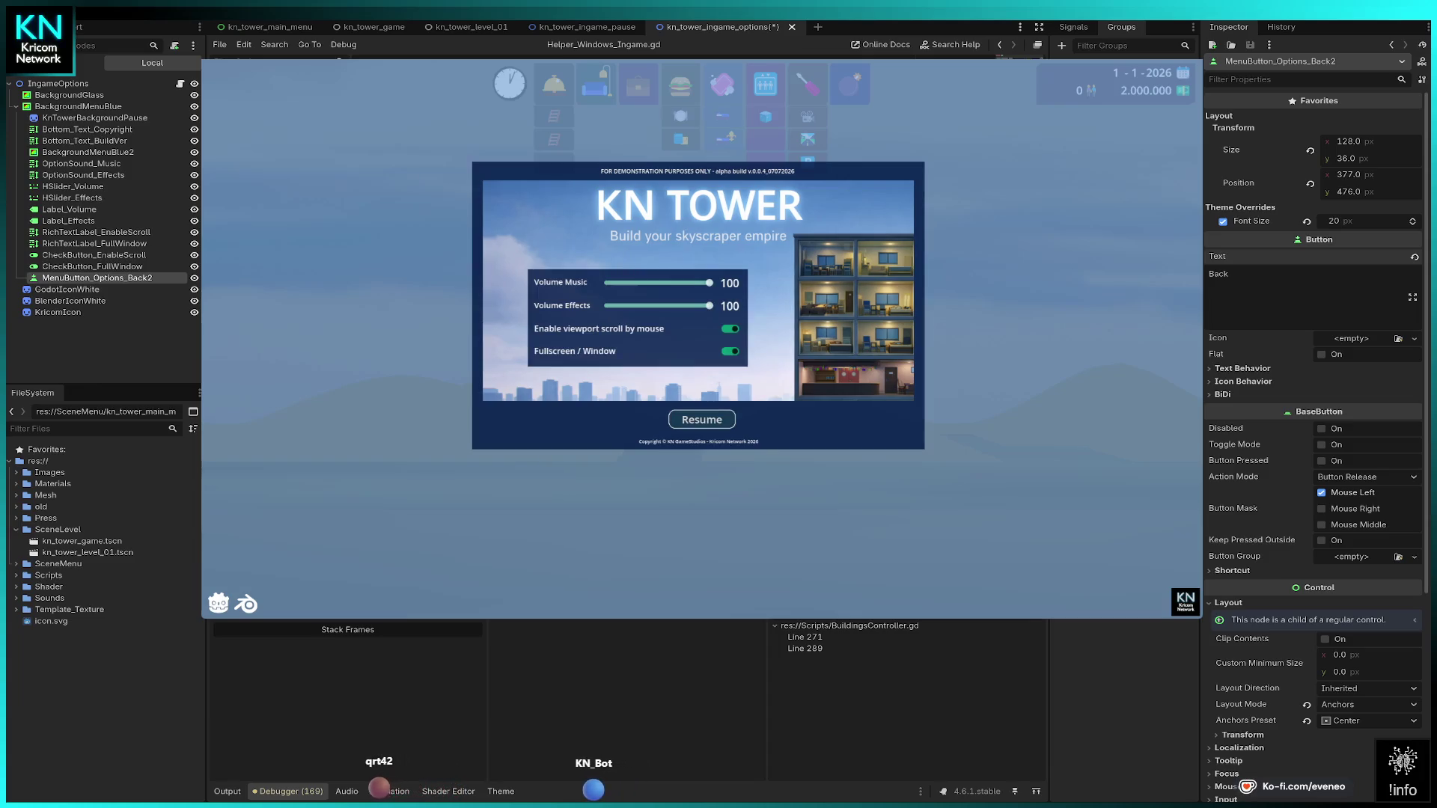
{"action": "left_click", "coordinate": [702, 418]}
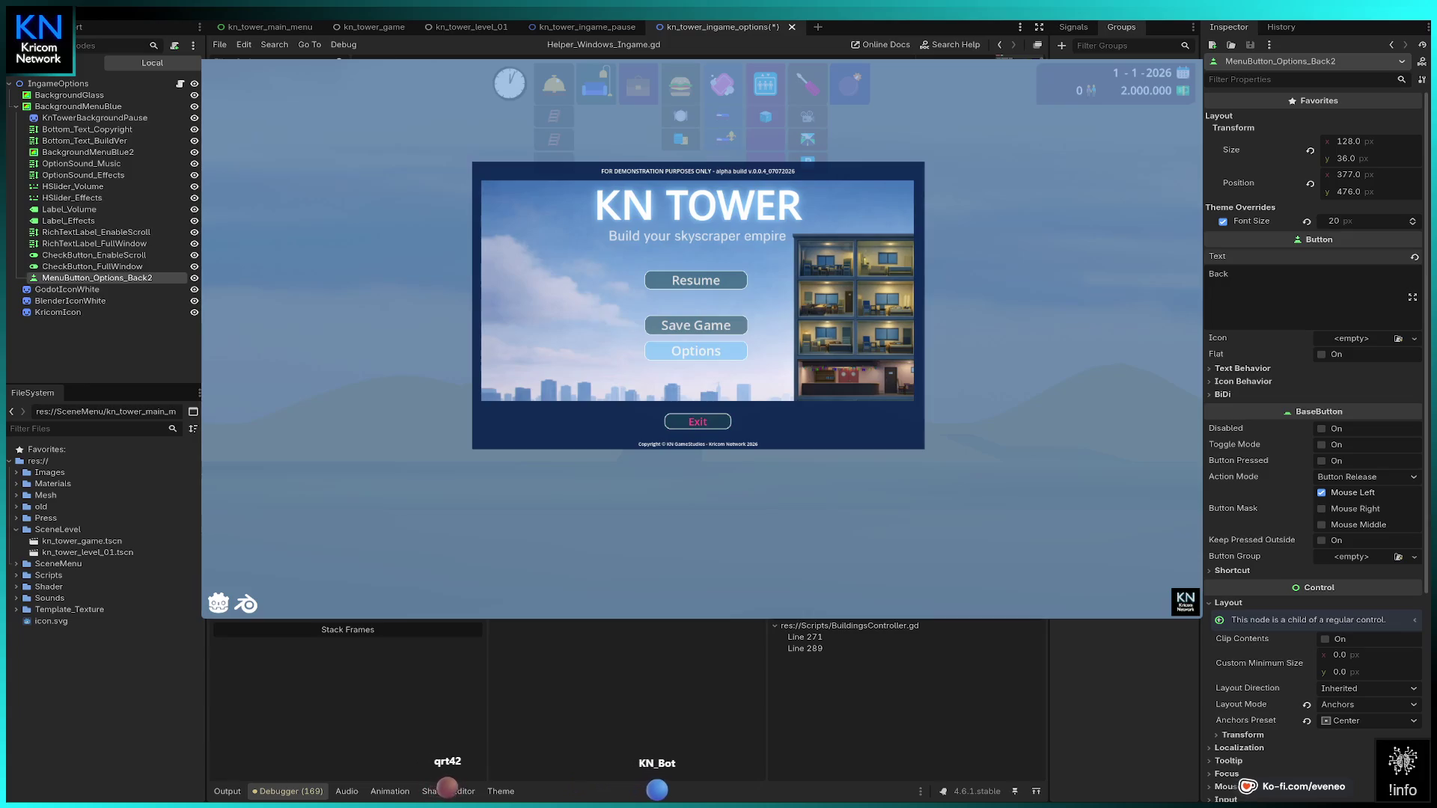
{"action": "left_click", "coordinate": [695, 351]}
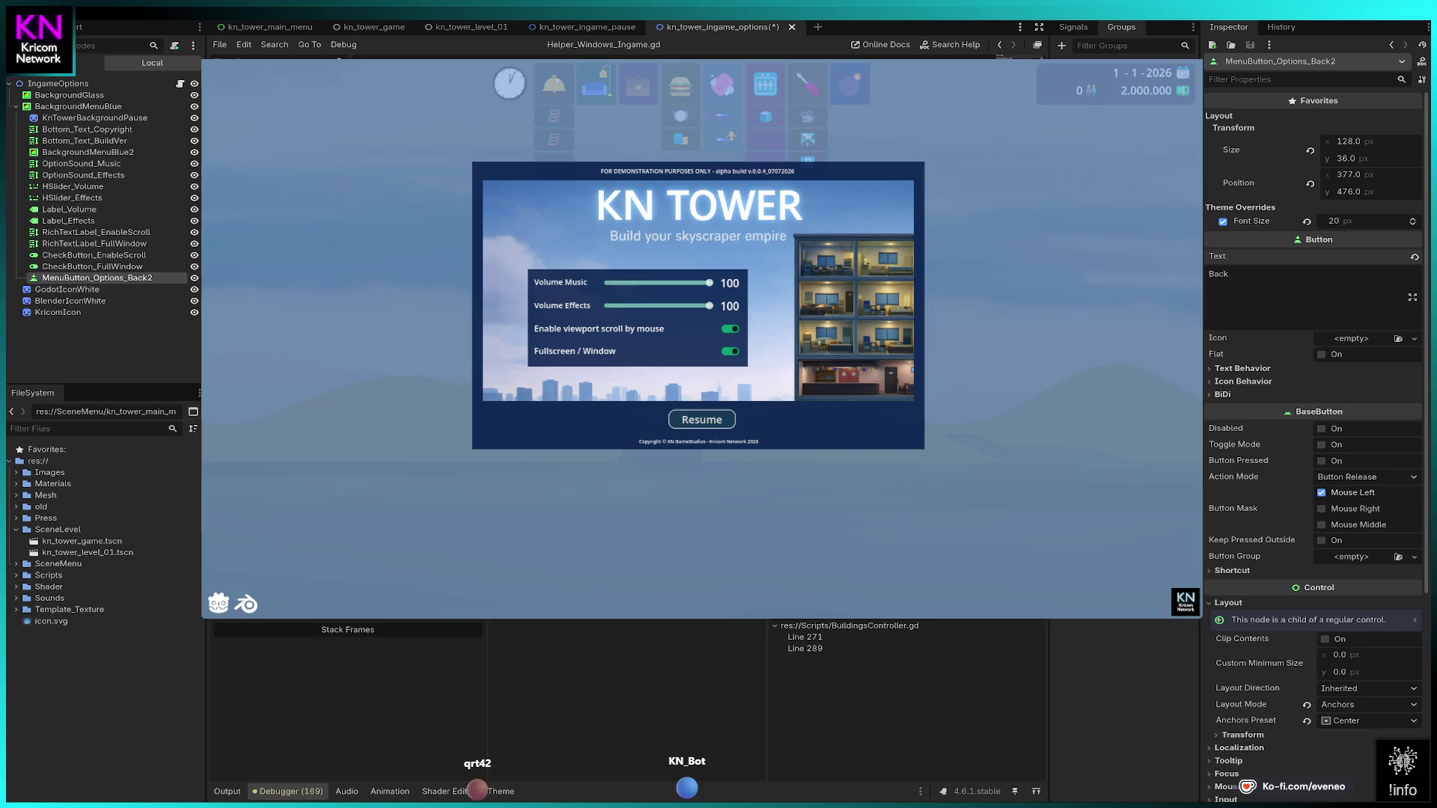
{"action": "left_click", "coordinate": [702, 419]}
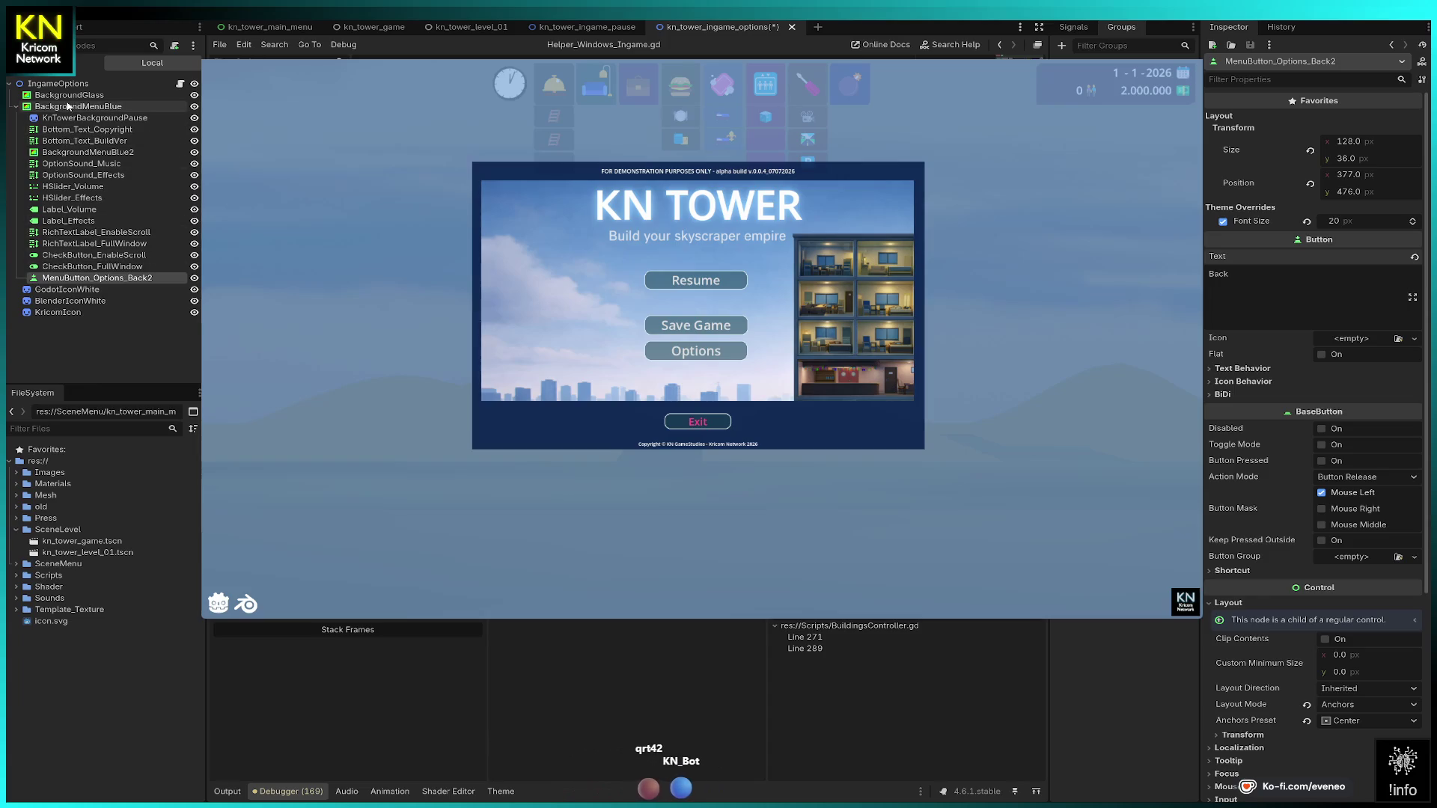
Step: Inspect the BackgroundMenuBlue, BackgroundGlass and KnTowerBackgroundPause nodes, then open the game's Options panel
{"action": "left_click", "coordinate": [68, 107]}
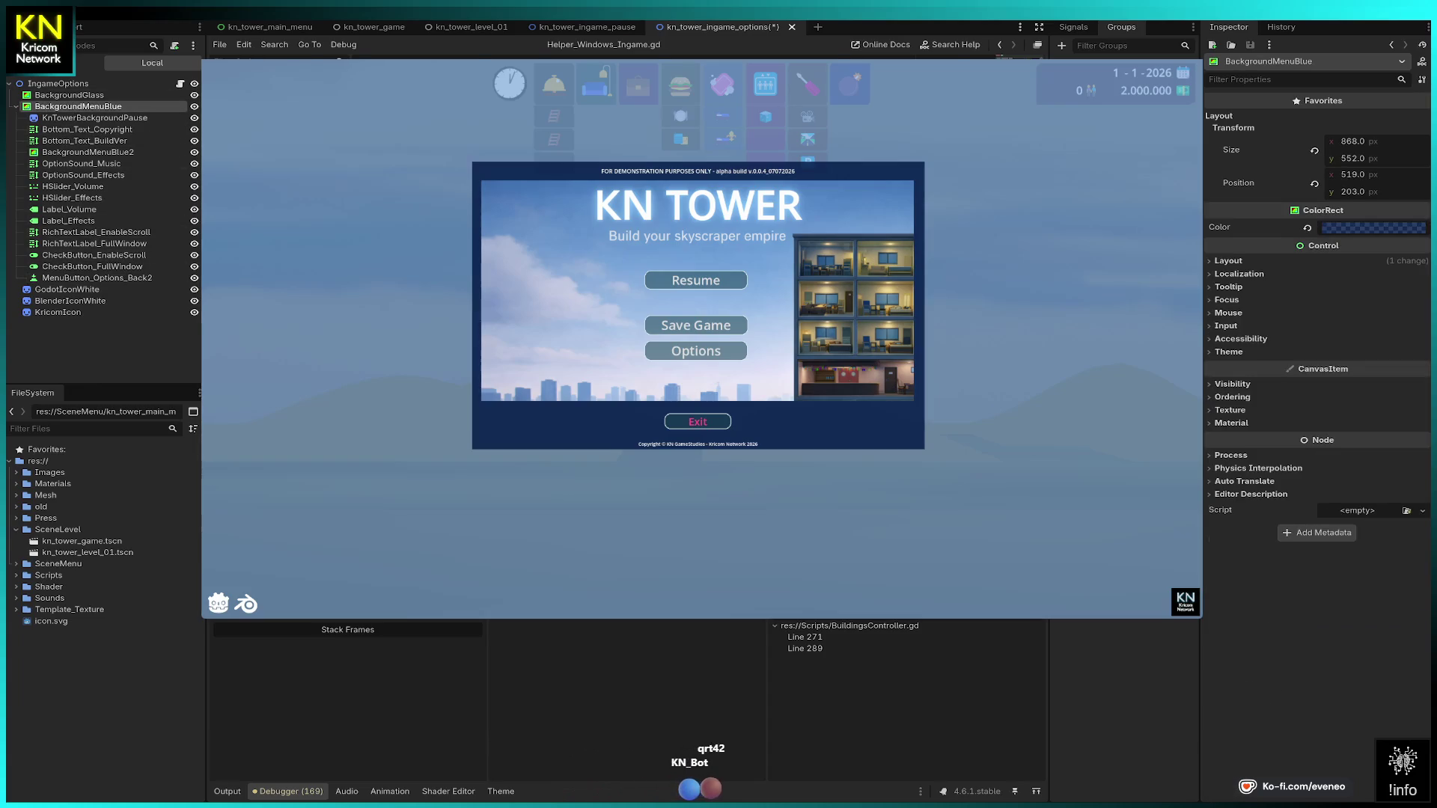
{"action": "left_click", "coordinate": [77, 98]}
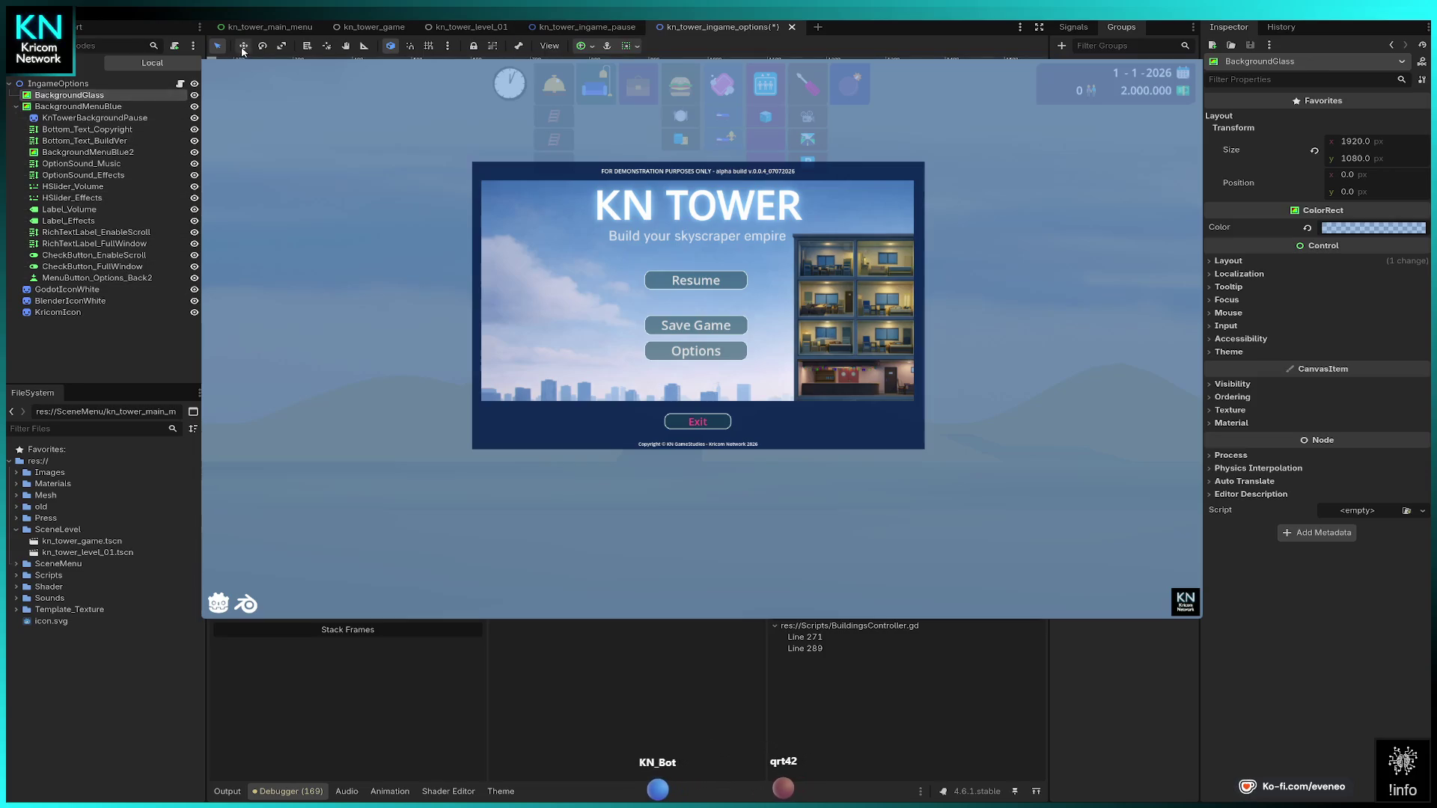
{"action": "left_click", "coordinate": [94, 118]}
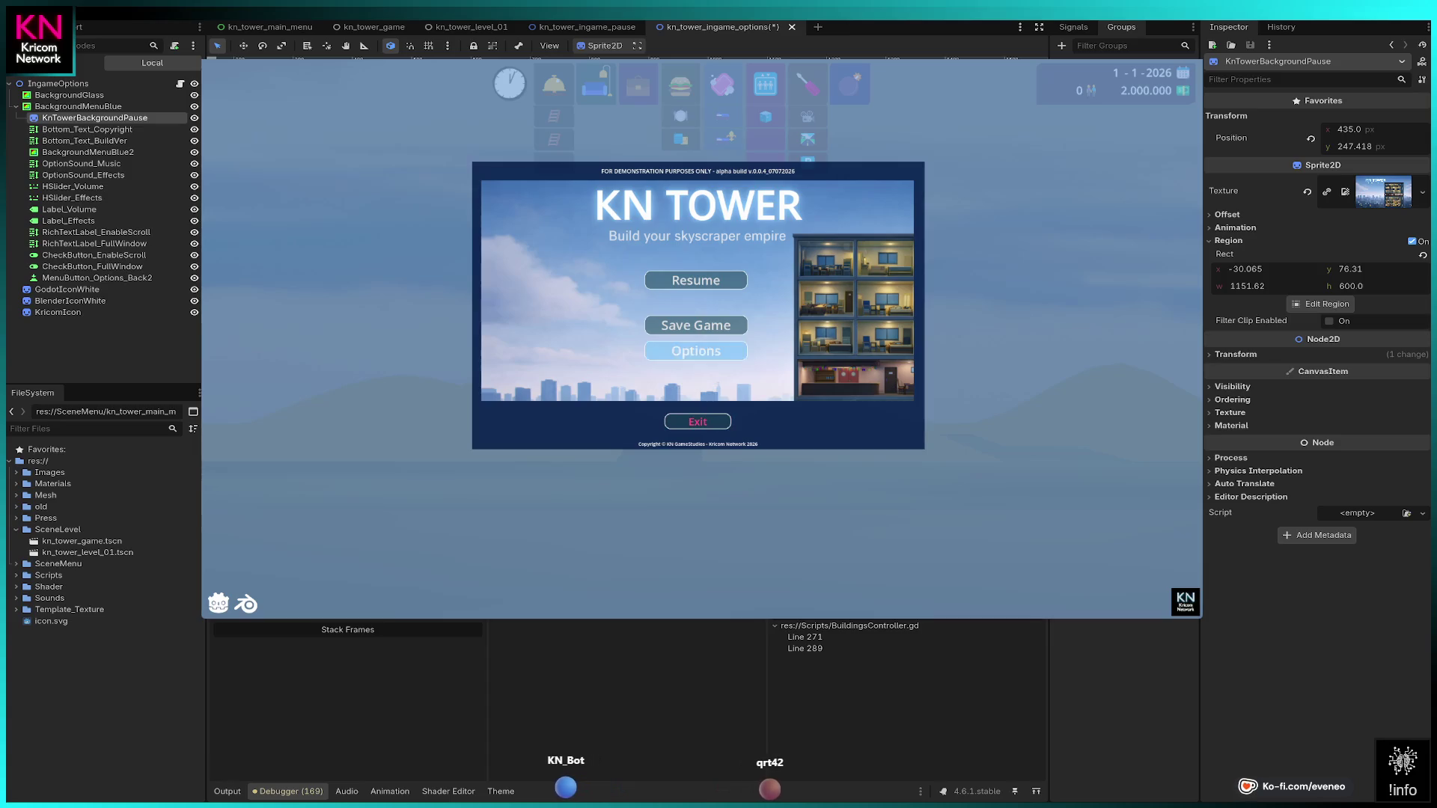
{"action": "left_click", "coordinate": [696, 351]}
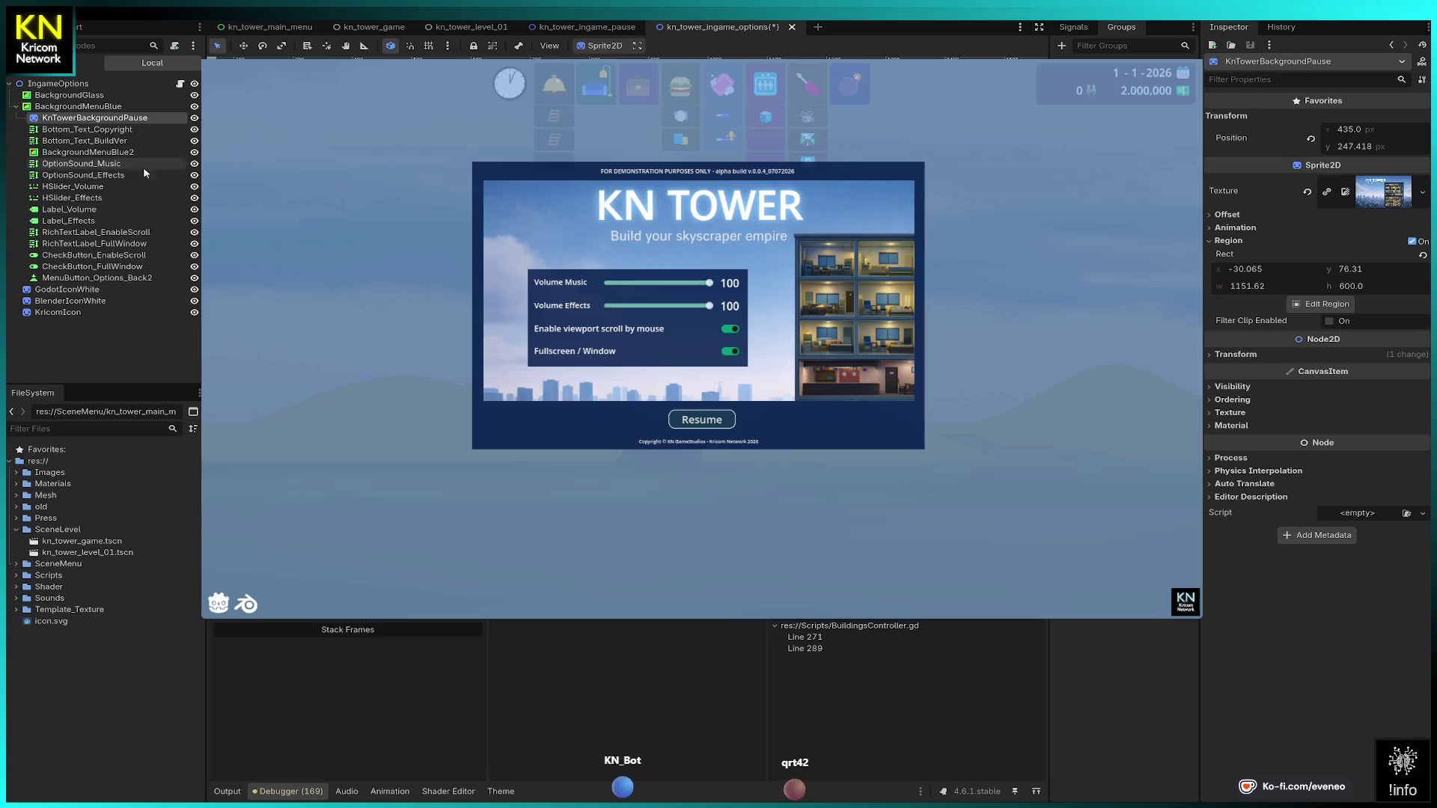
{"action": "mouse_move", "coordinate": [608, 33]}
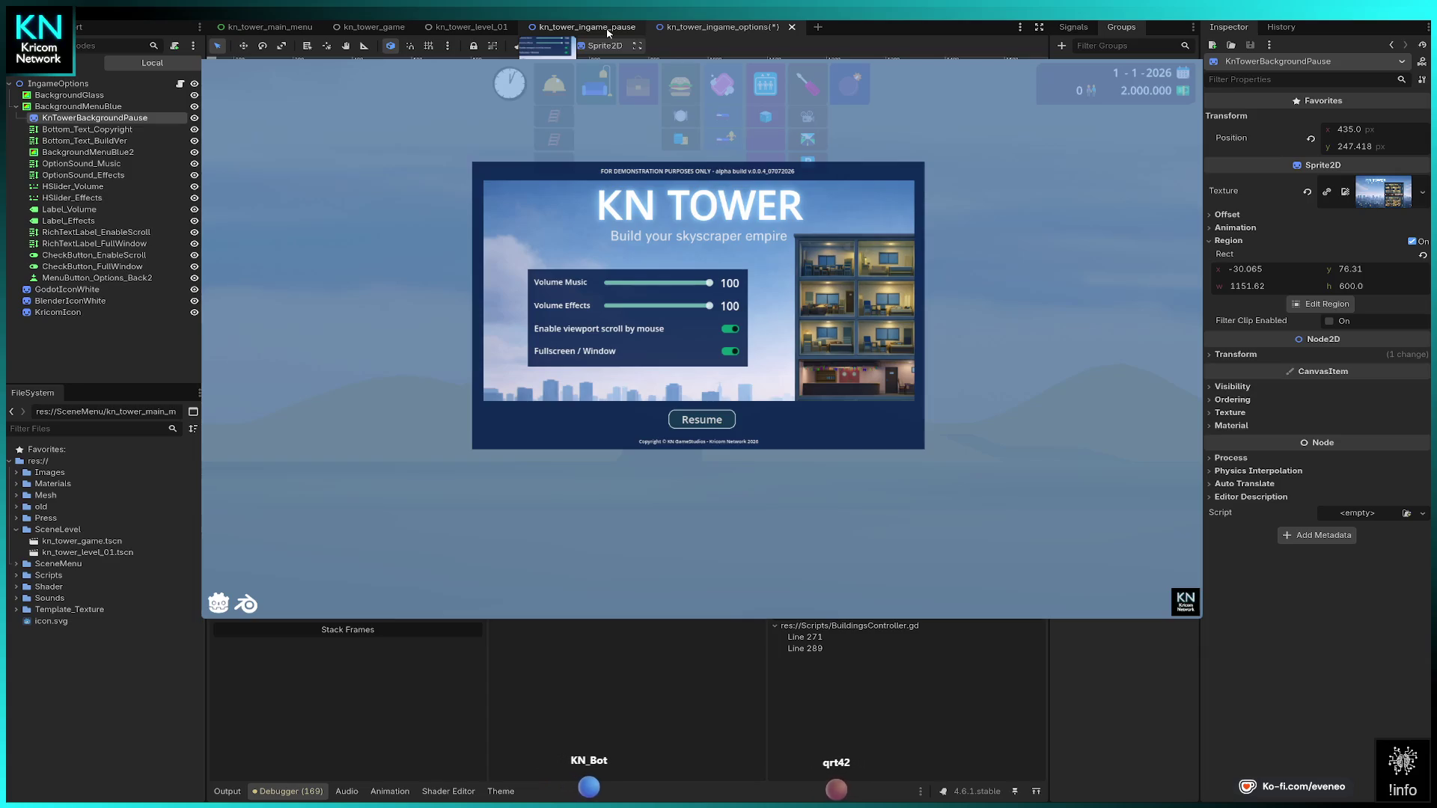
Step: Set KnTowerBackgroundPause's position to 435, 247 in the in-game pause scene
{"action": "left_click", "coordinate": [608, 33]}
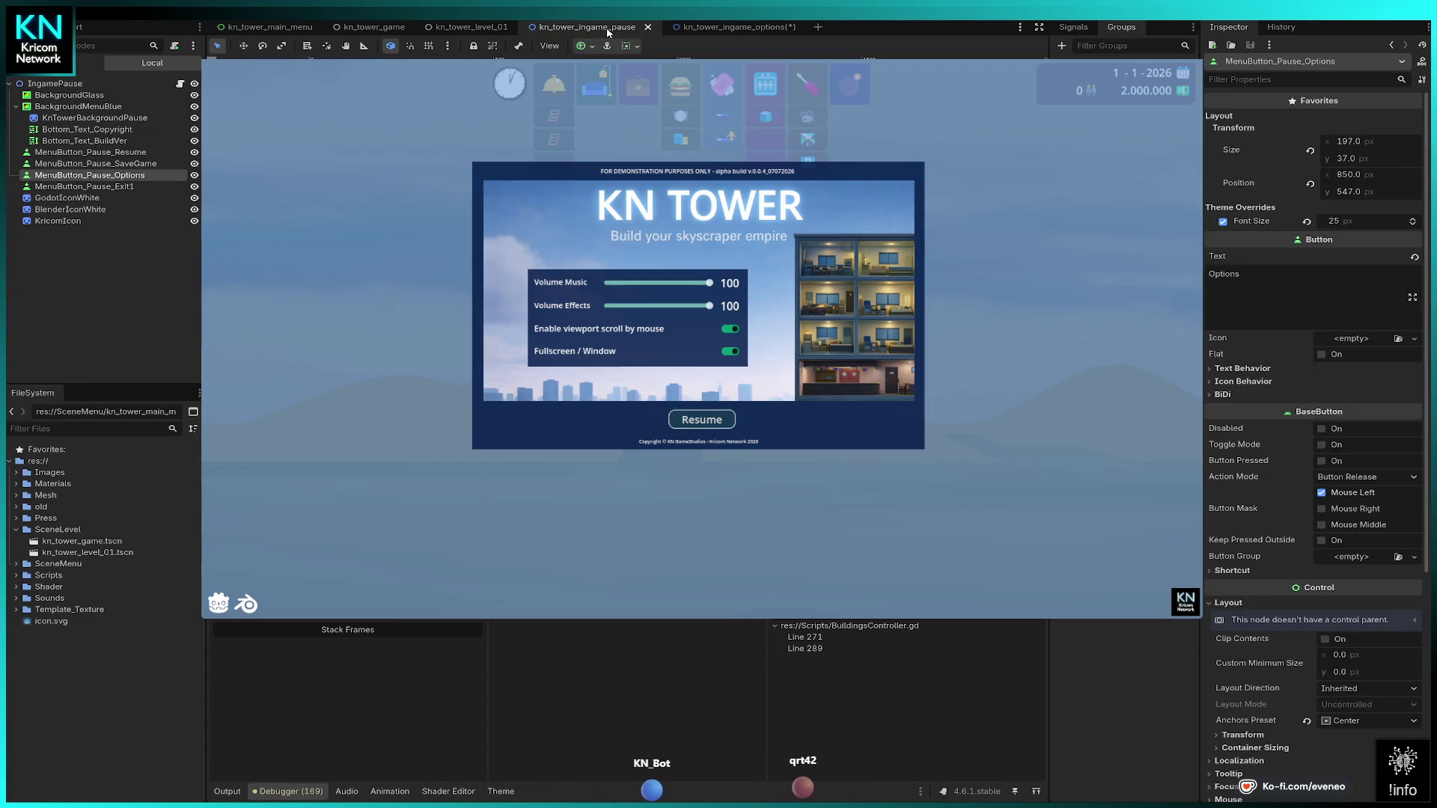
{"action": "left_click", "coordinate": [95, 117]}
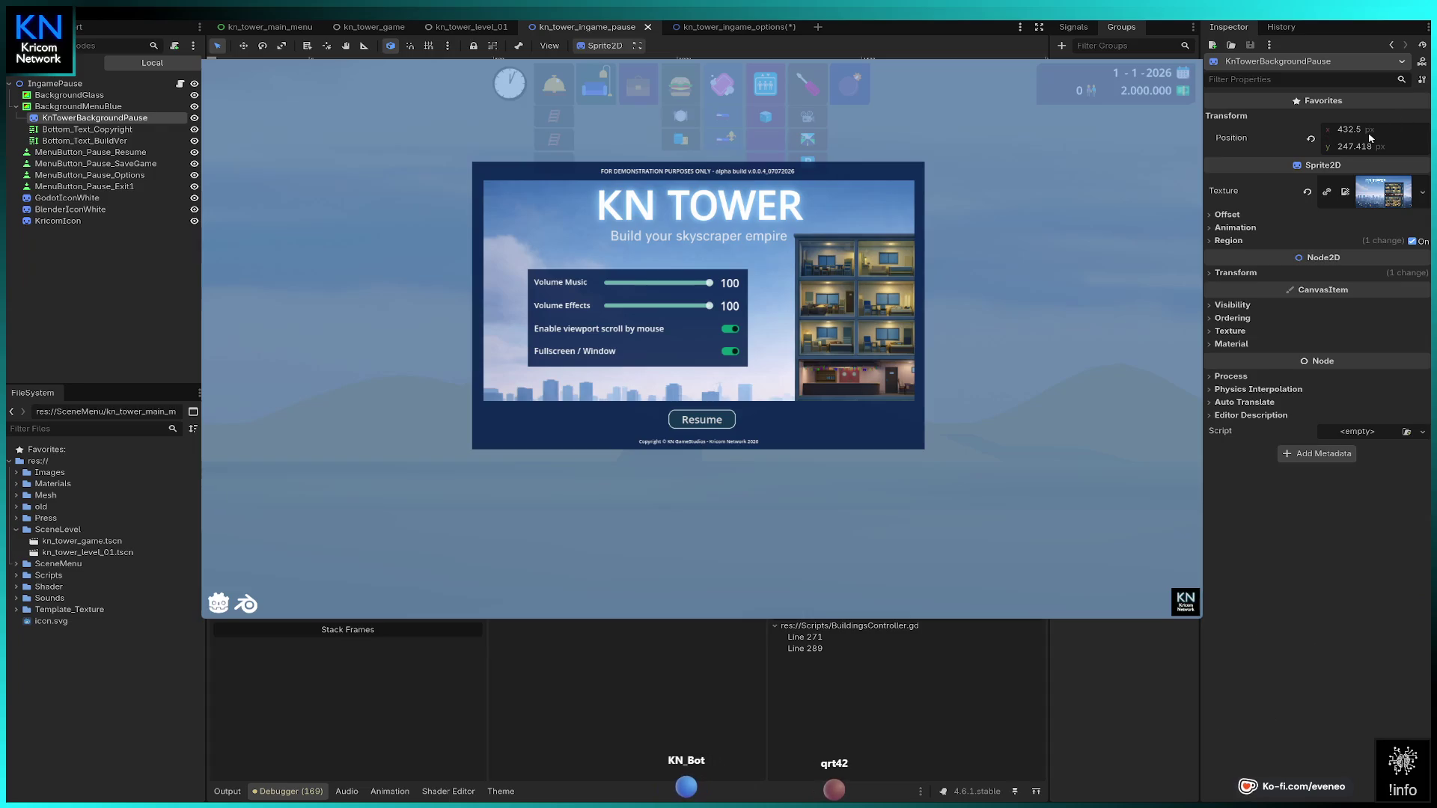
{"action": "left_click", "coordinate": [1350, 131]}
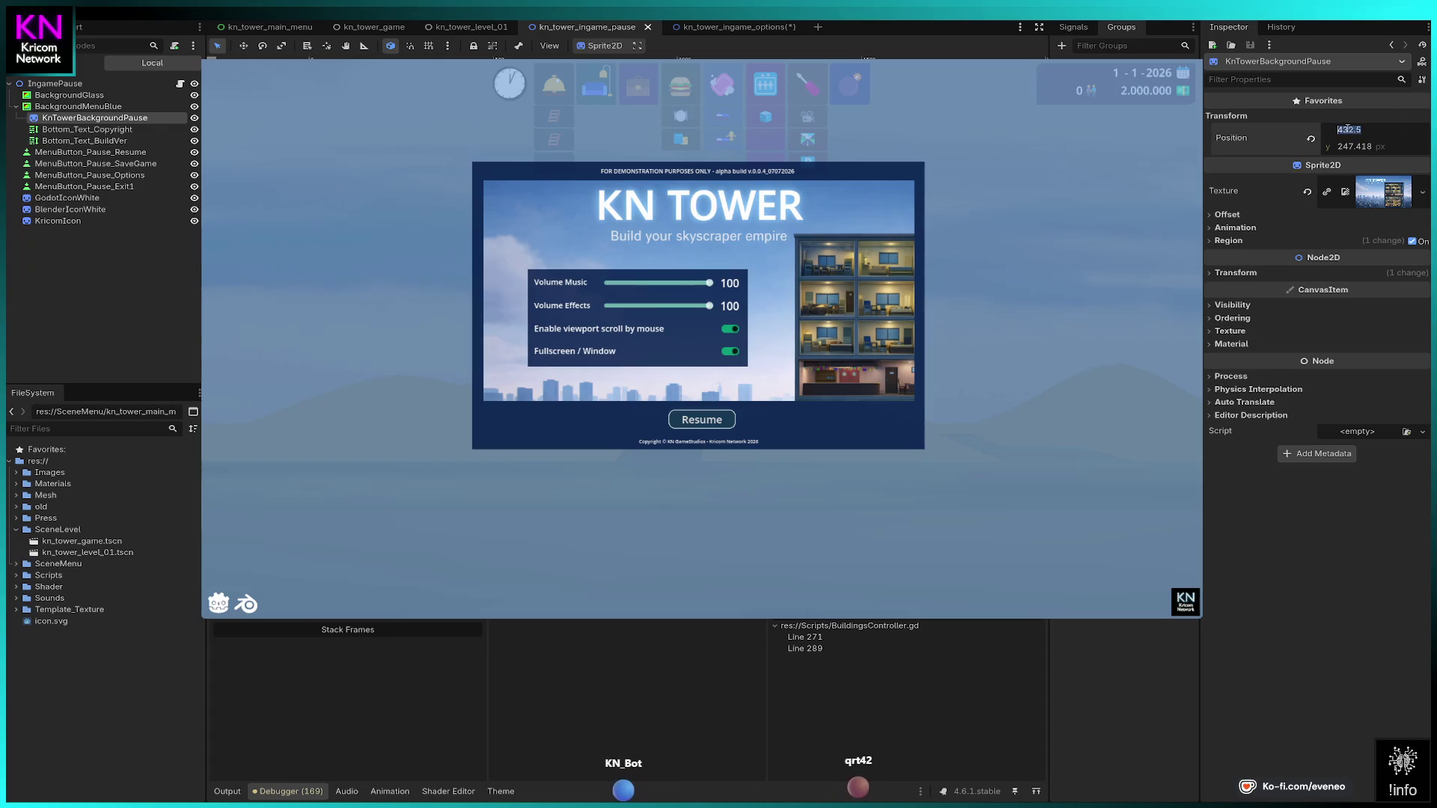
{"action": "type", "text": "135"}
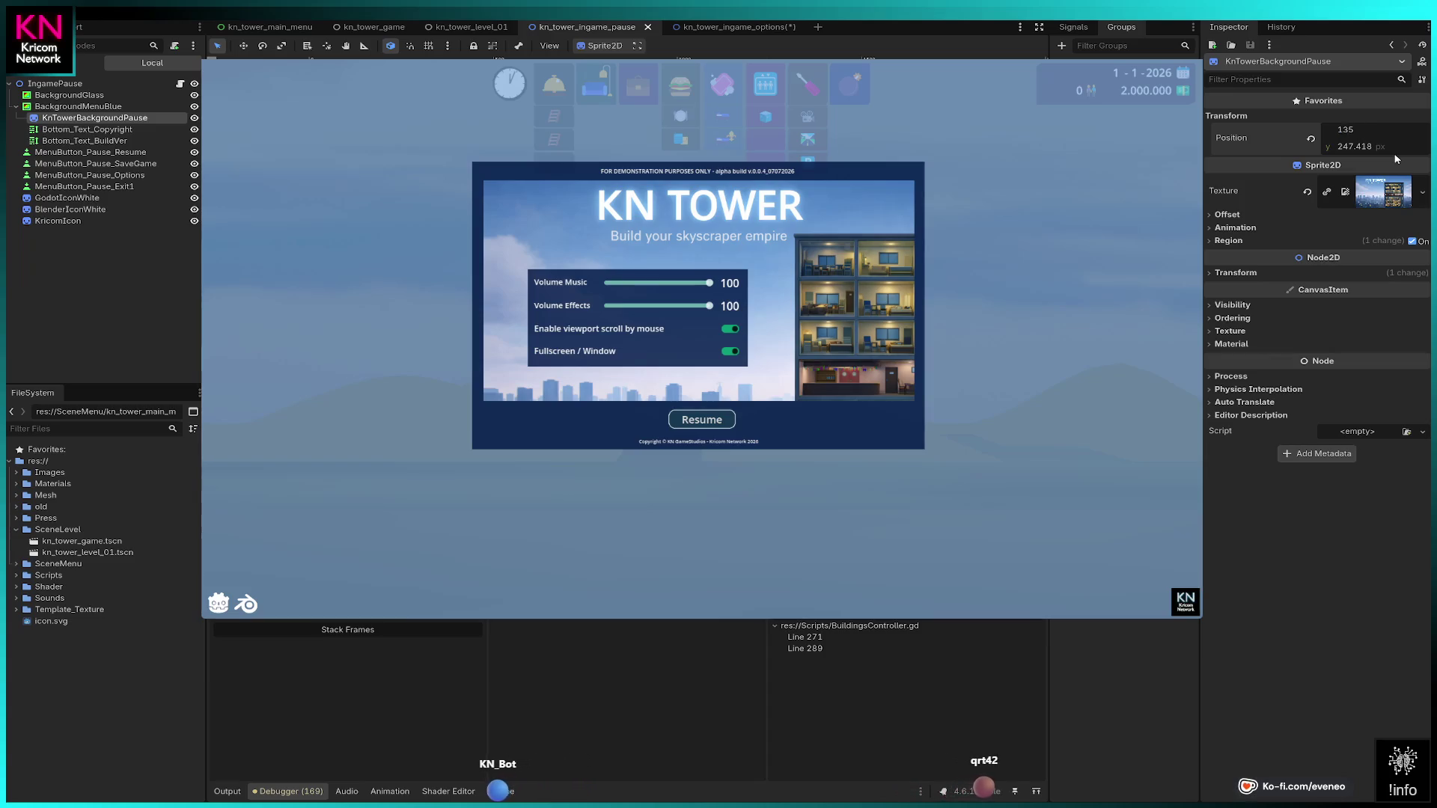
{"action": "type", "text": "35"}
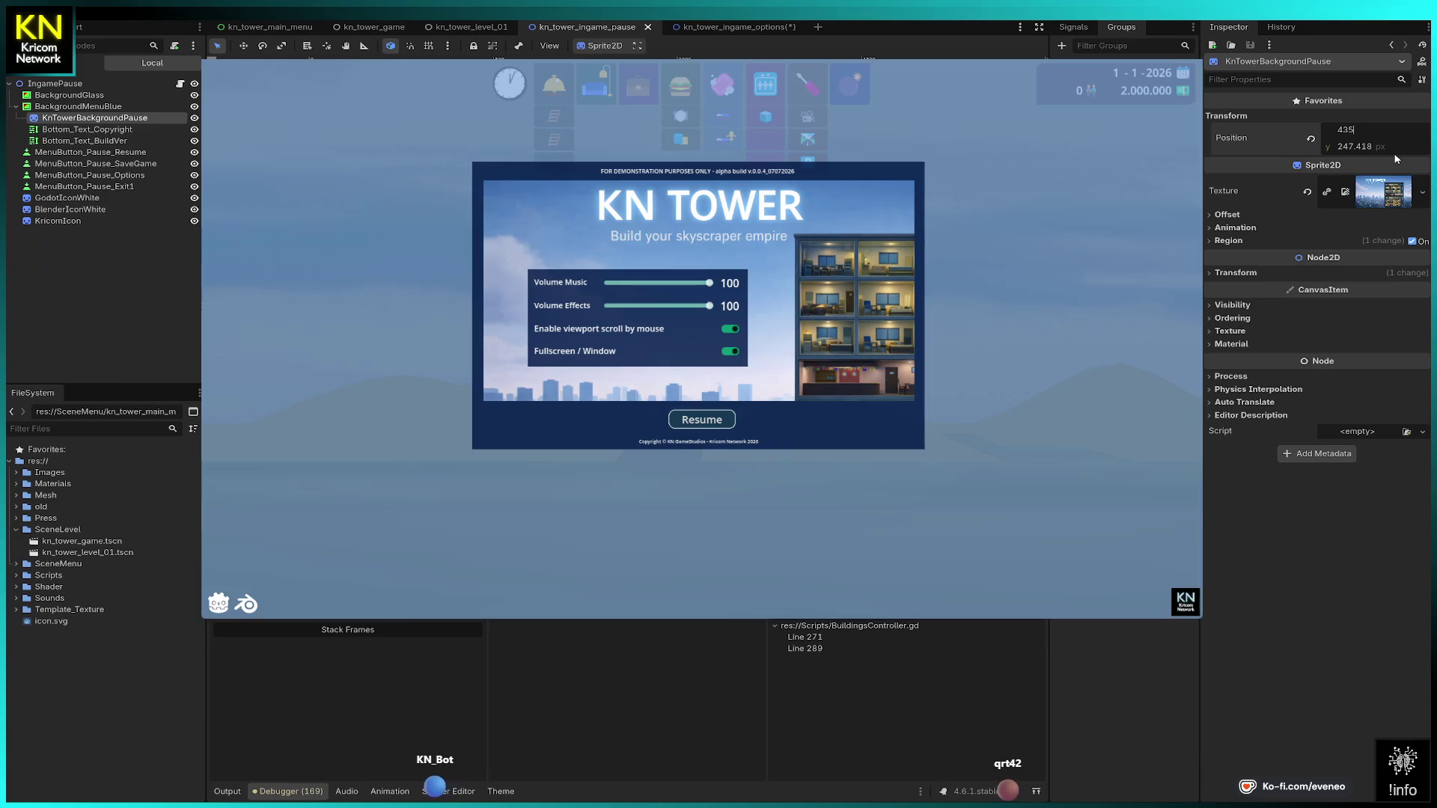
{"action": "key", "text": "Return"}
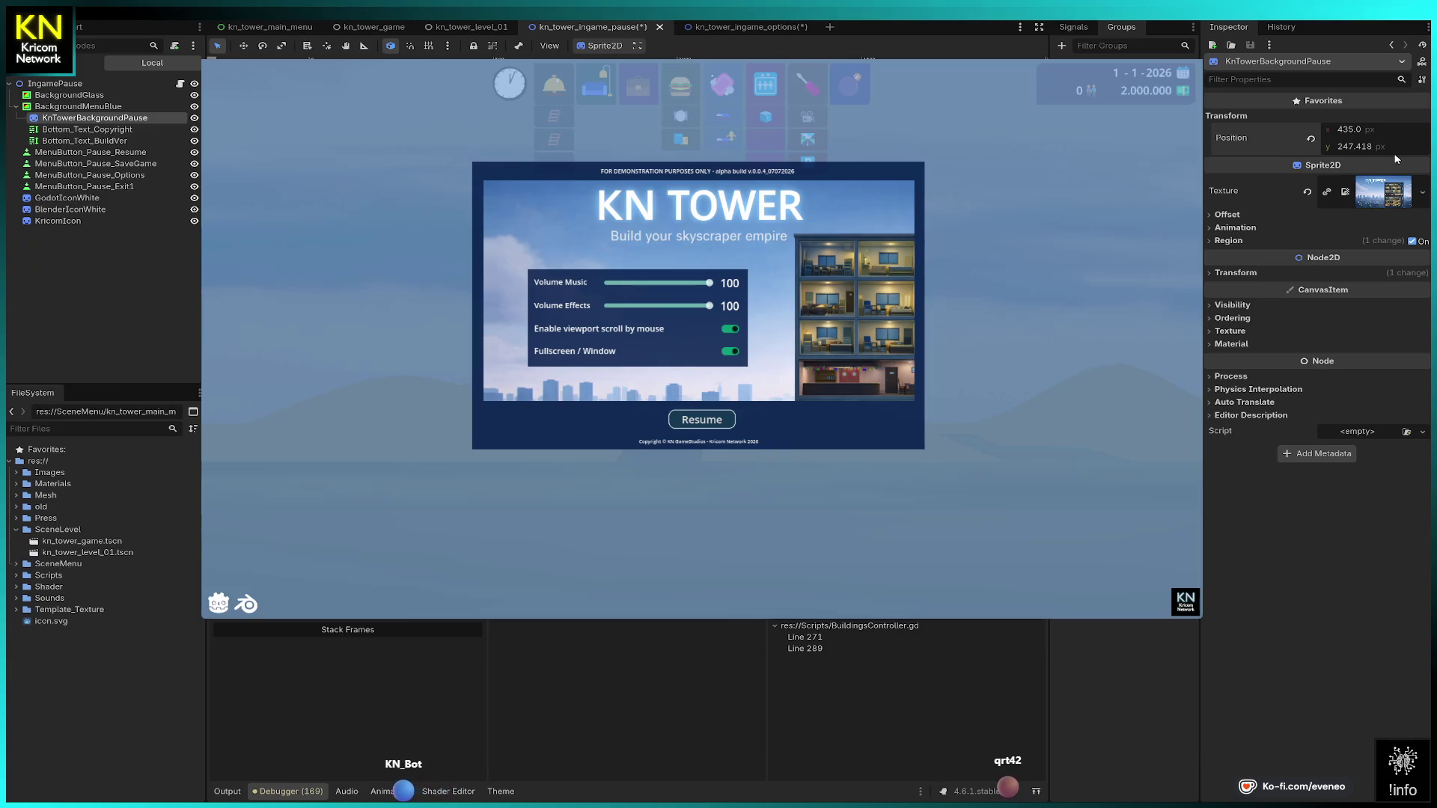
{"action": "left_click", "coordinate": [1372, 147]}
{"action": "type", "text": "247"}
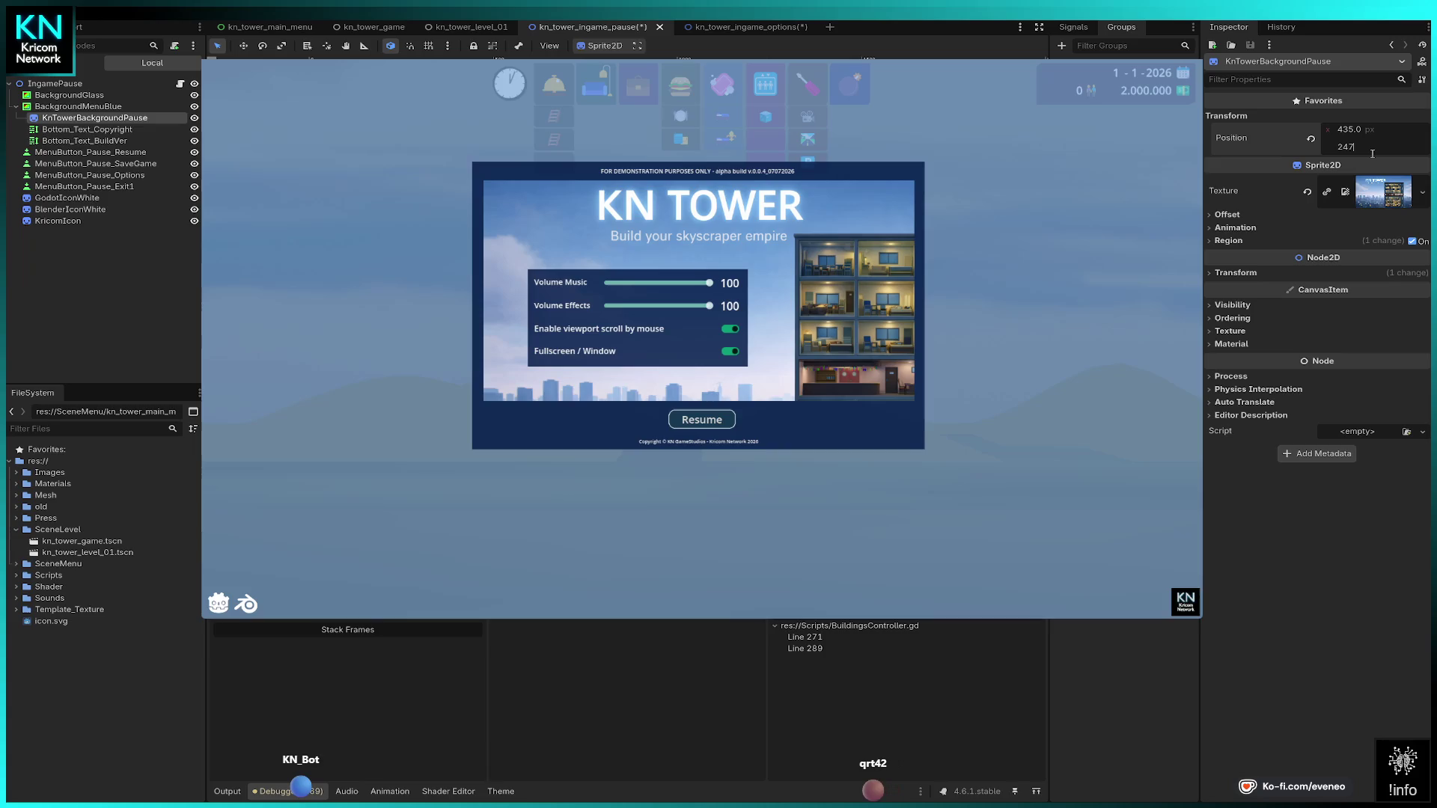
{"action": "key", "text": "Return"}
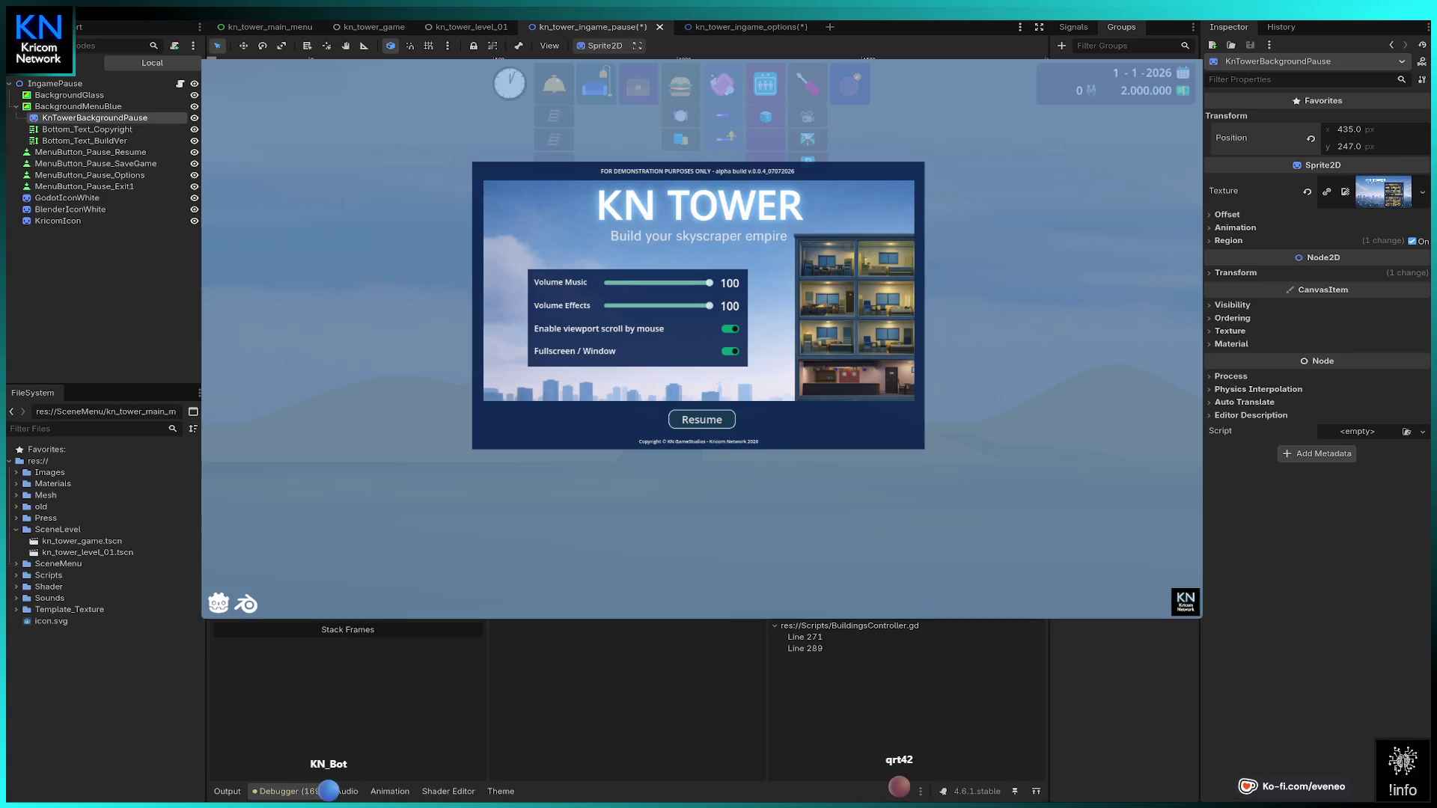
Step: In the in-game options scene, set the background's Position y to 247
{"action": "left_click", "coordinate": [711, 22]}
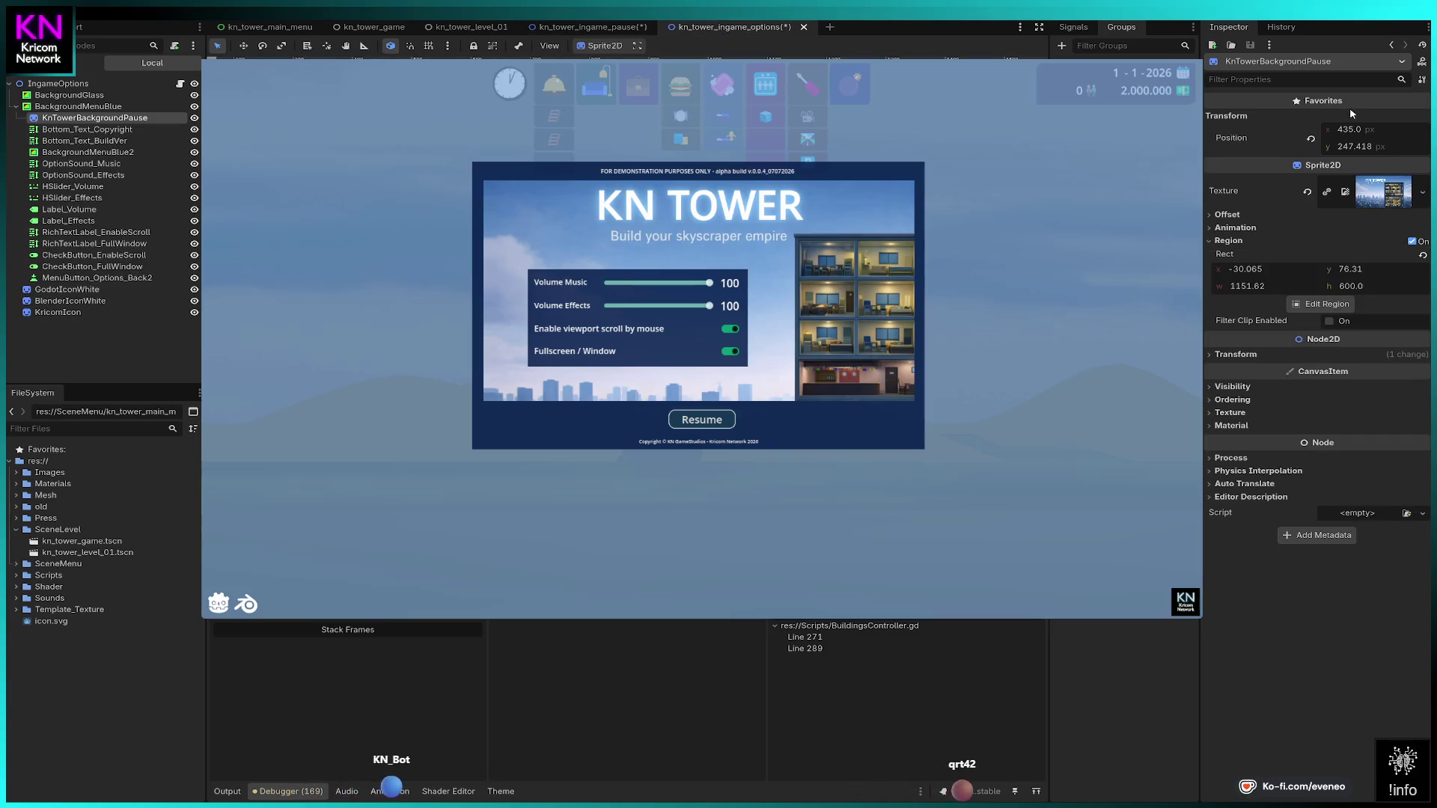
{"action": "left_click", "coordinate": [1393, 147]}
{"action": "key", "text": "BackSpace"}
{"action": "key", "text": "BackSpace"}
{"action": "key", "text": "BackSpace"}
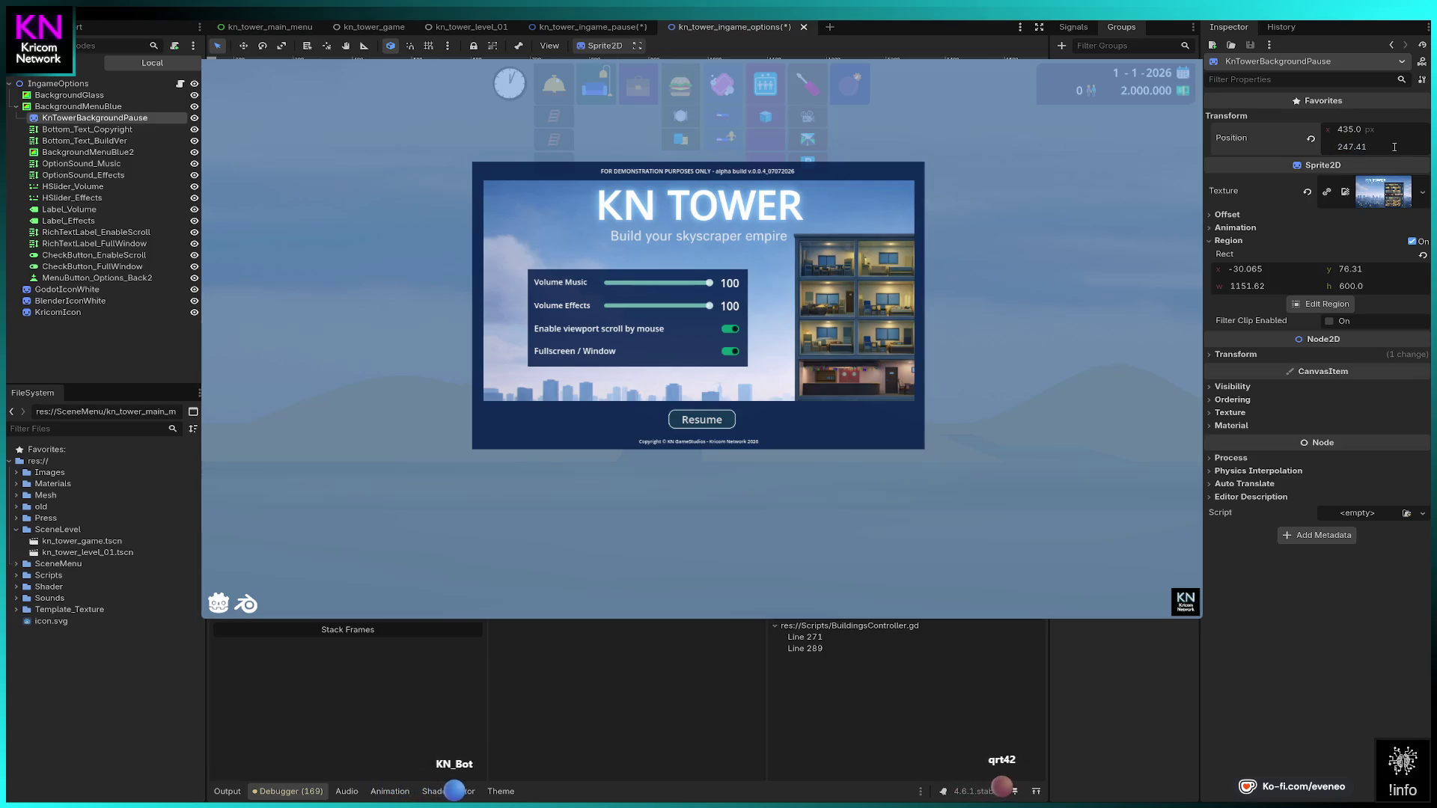
{"action": "key", "text": "Return"}
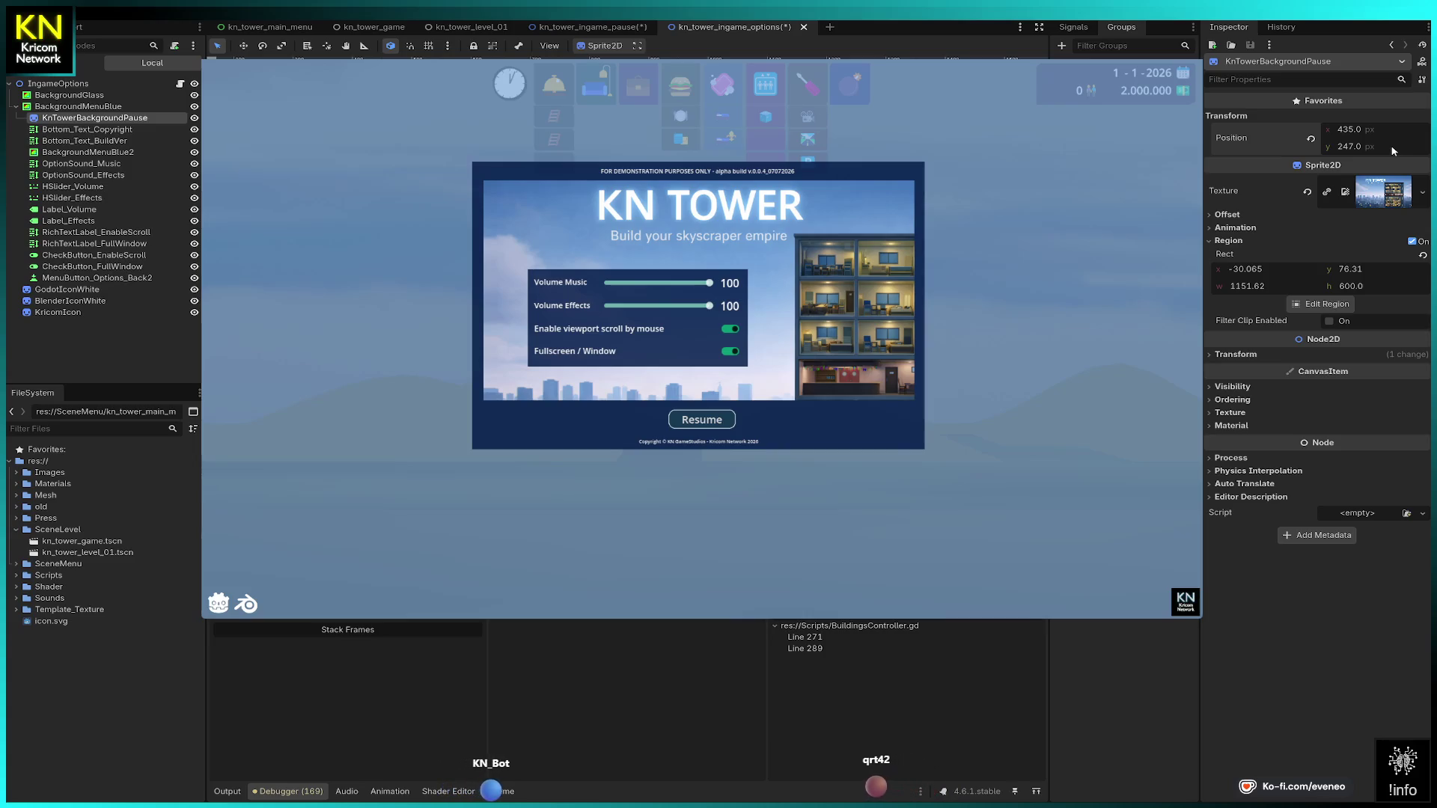
Step: Compare the pause and options scenes, then select the KricomIcon sprite
{"action": "left_click", "coordinate": [593, 26]}
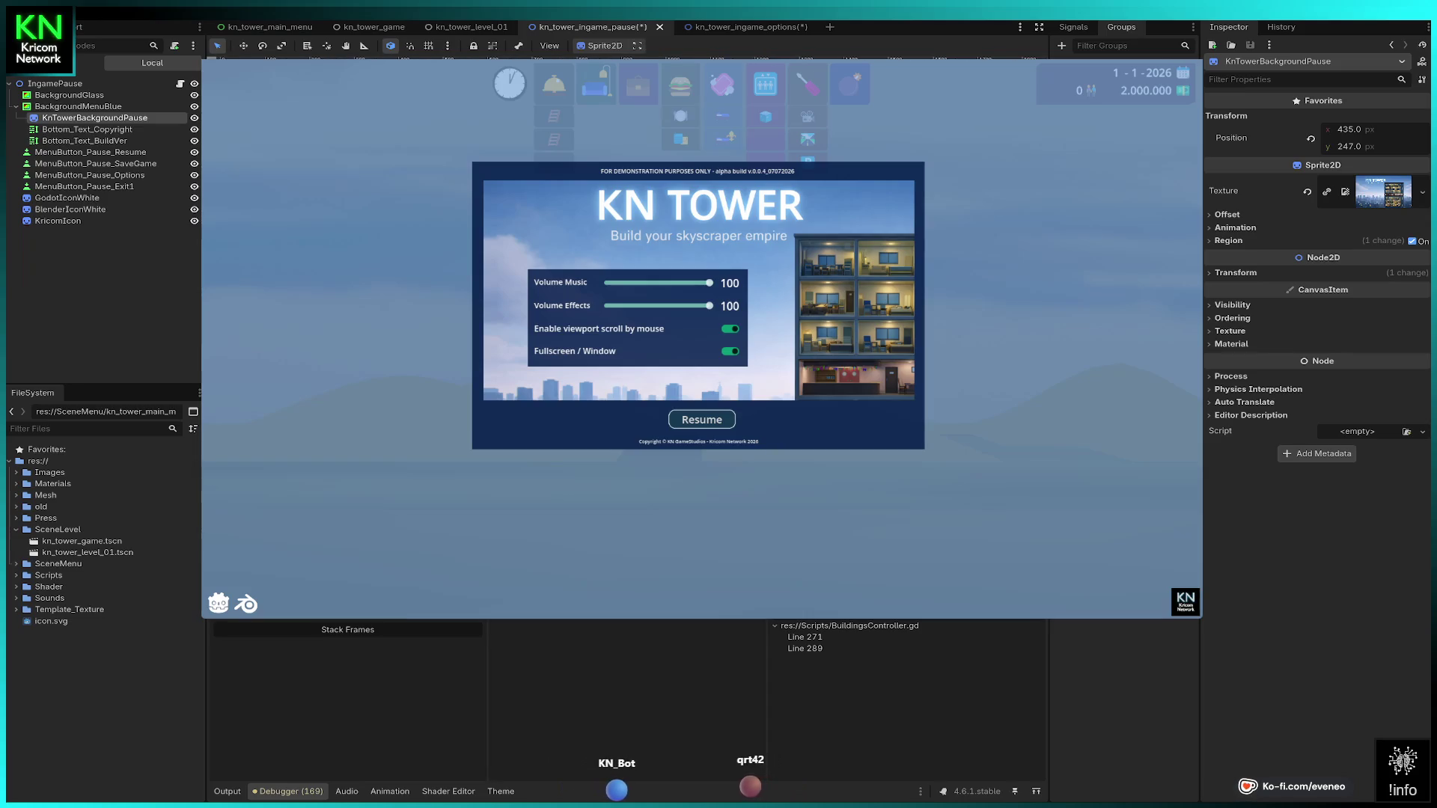
{"action": "left_click", "coordinate": [726, 31]}
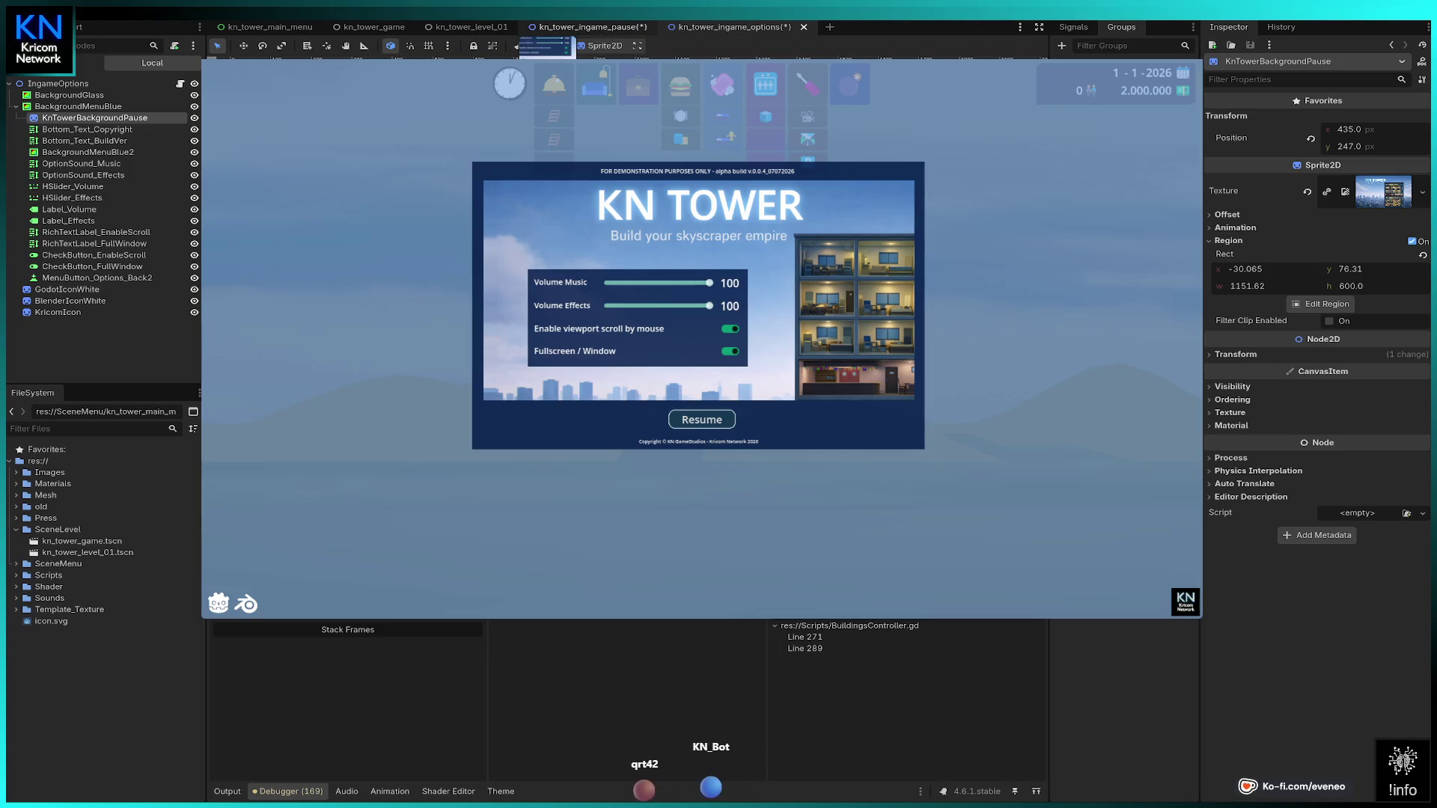
{"action": "left_click", "coordinate": [591, 27]}
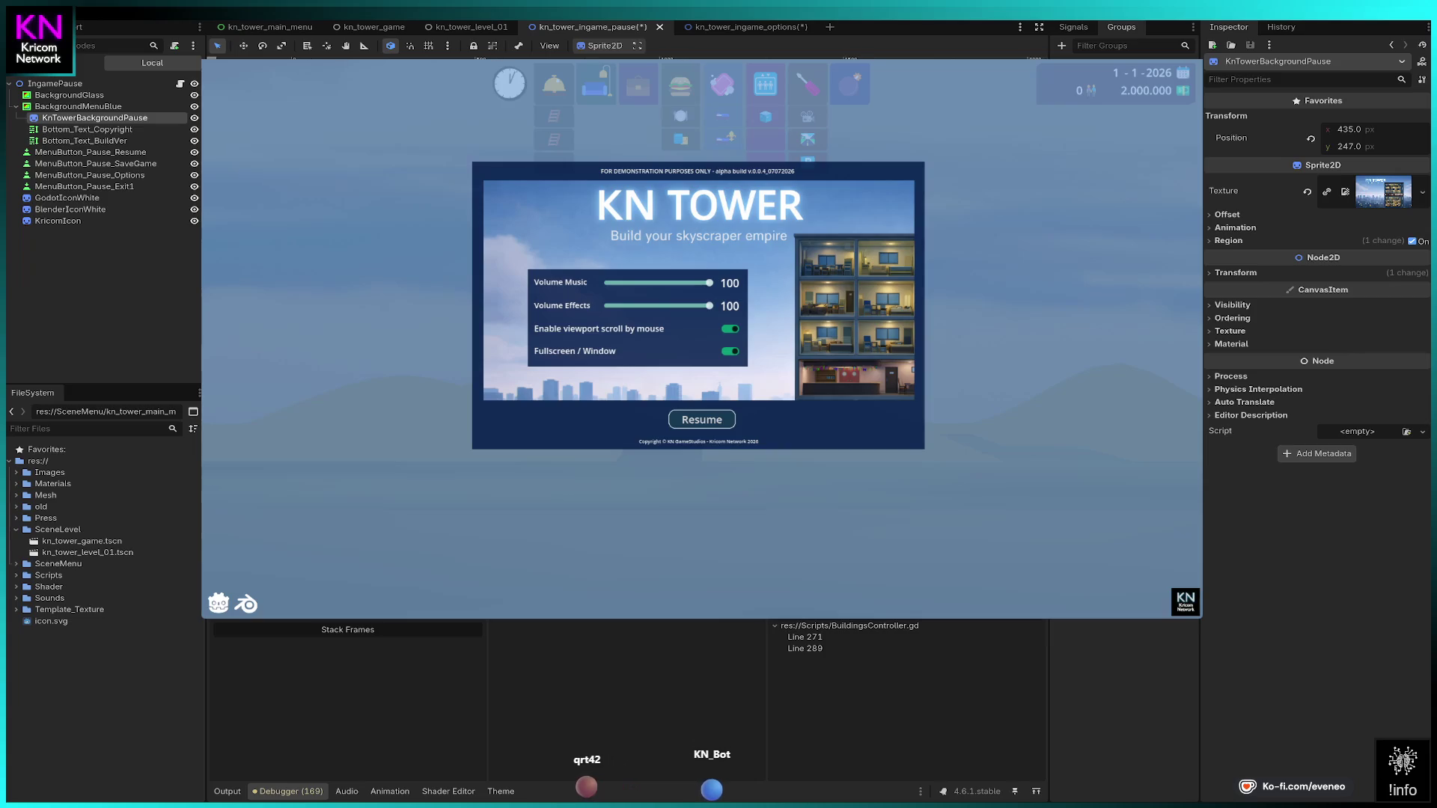
{"action": "left_click", "coordinate": [57, 220]}
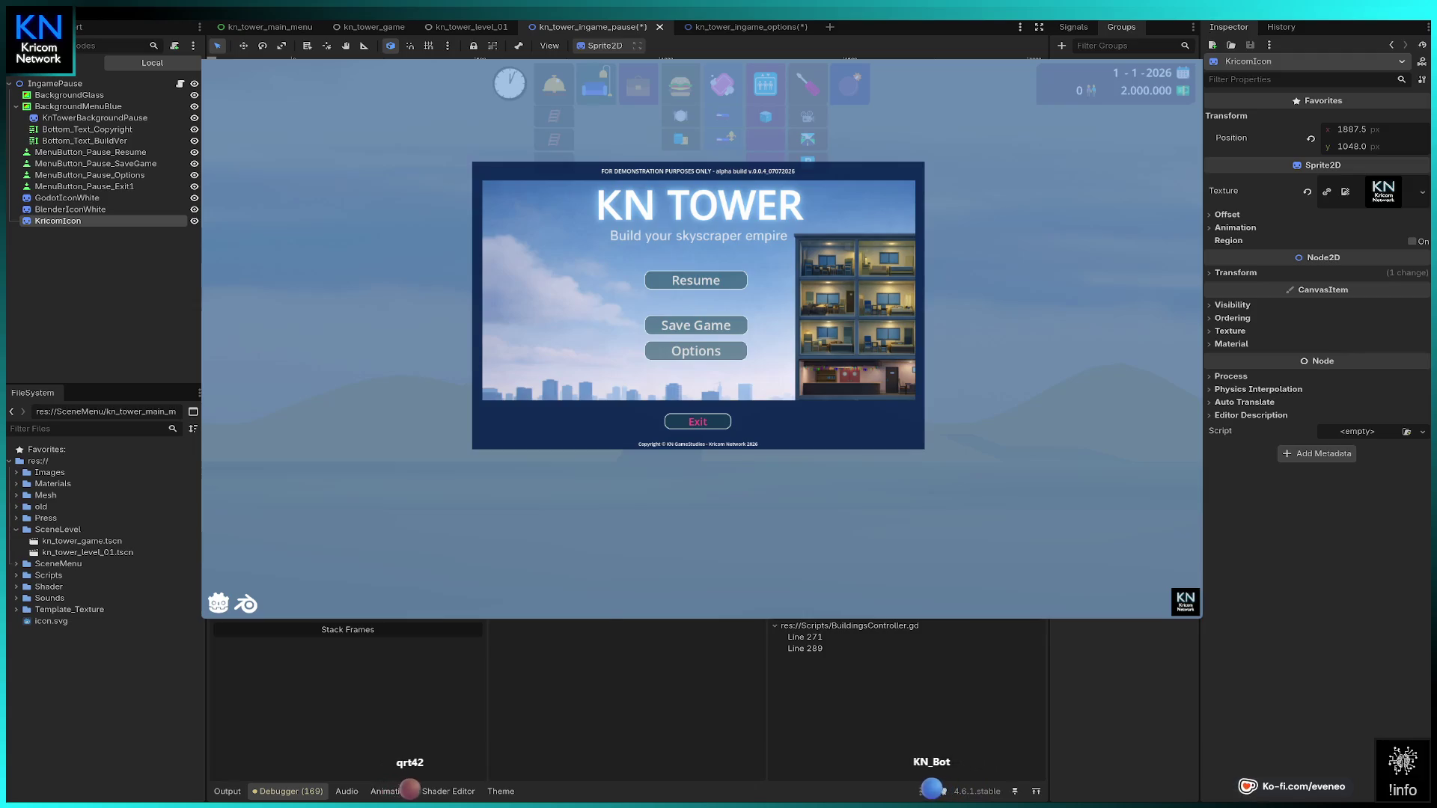
Step: Stop the game, save the scene, and relaunch it with F5
{"action": "key", "text": "F8"}
{"action": "key", "text": "ctrl+s"}
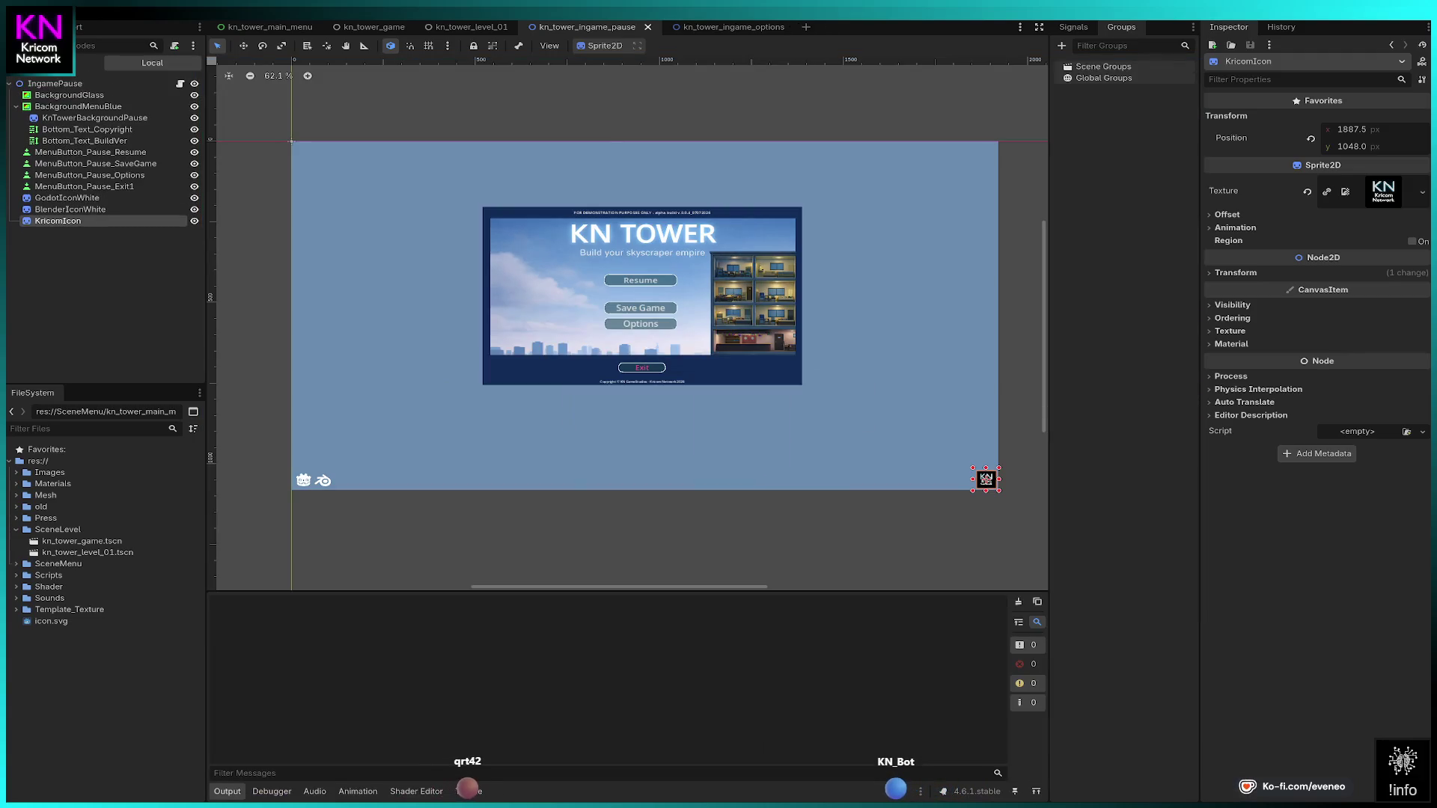
{"action": "key", "text": "F5"}
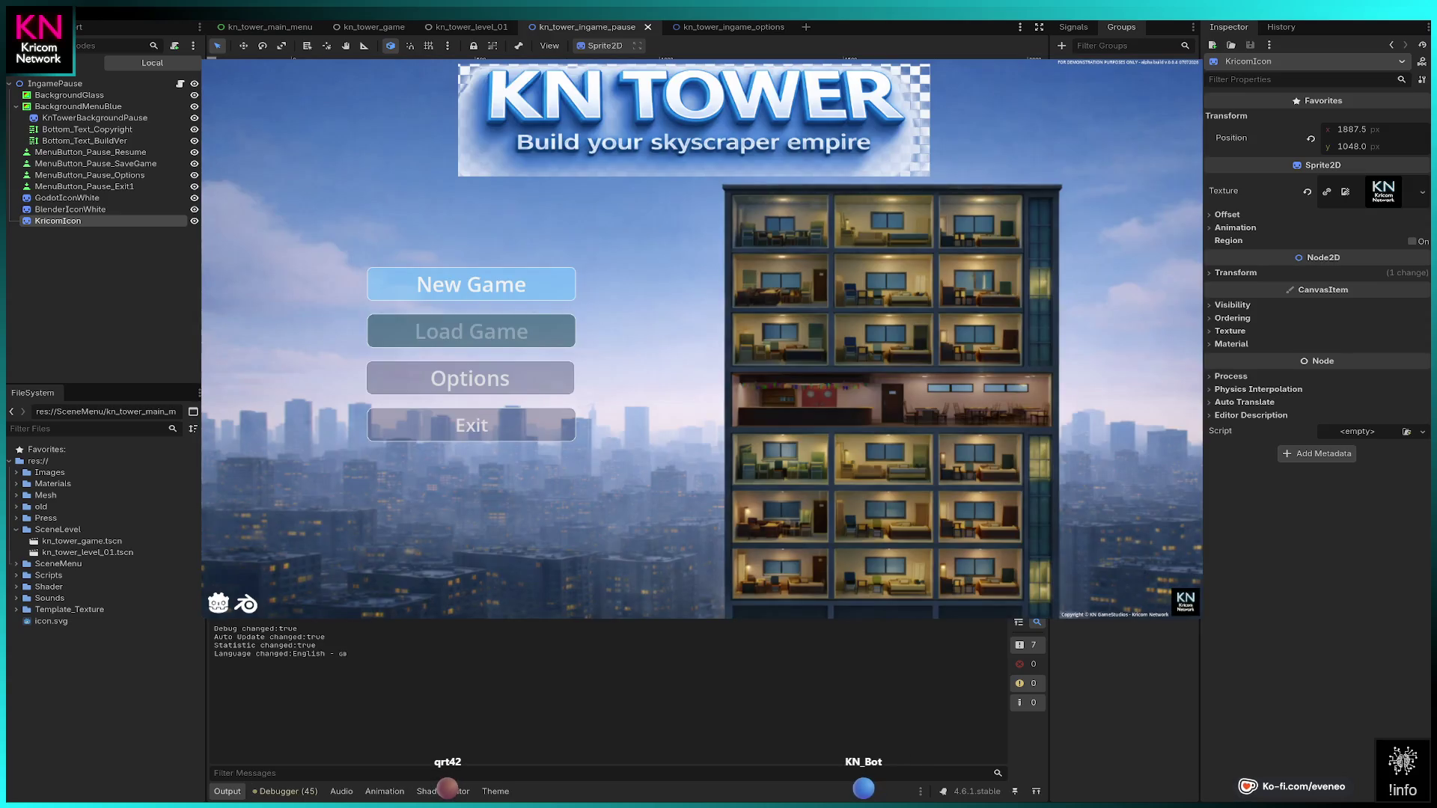
Step: Start a game, pause it, open Options and go back, then select KnTowerBackgroundPause
{"action": "key", "text": "Return"}
{"action": "key", "text": "Return"}
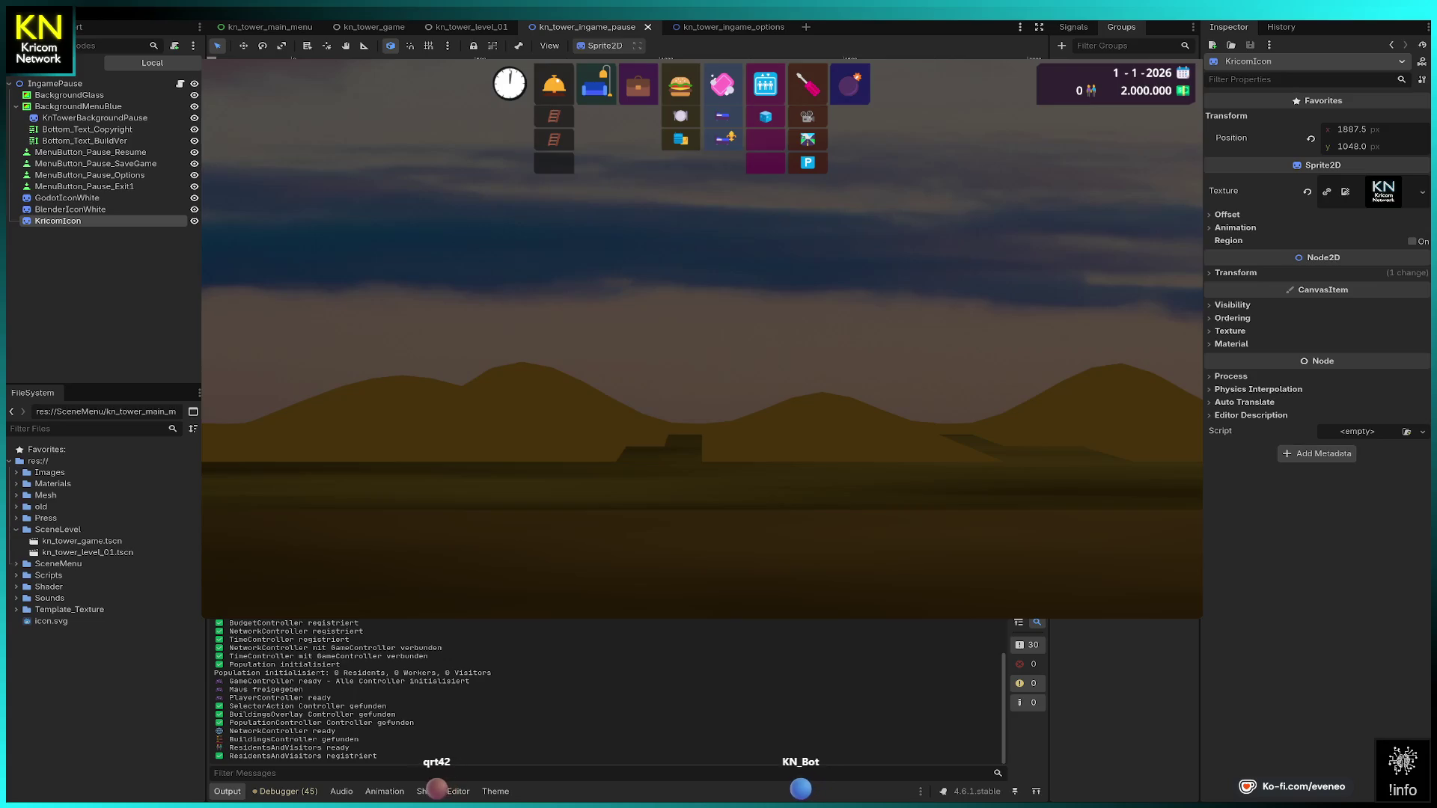
{"action": "key", "text": "Escape"}
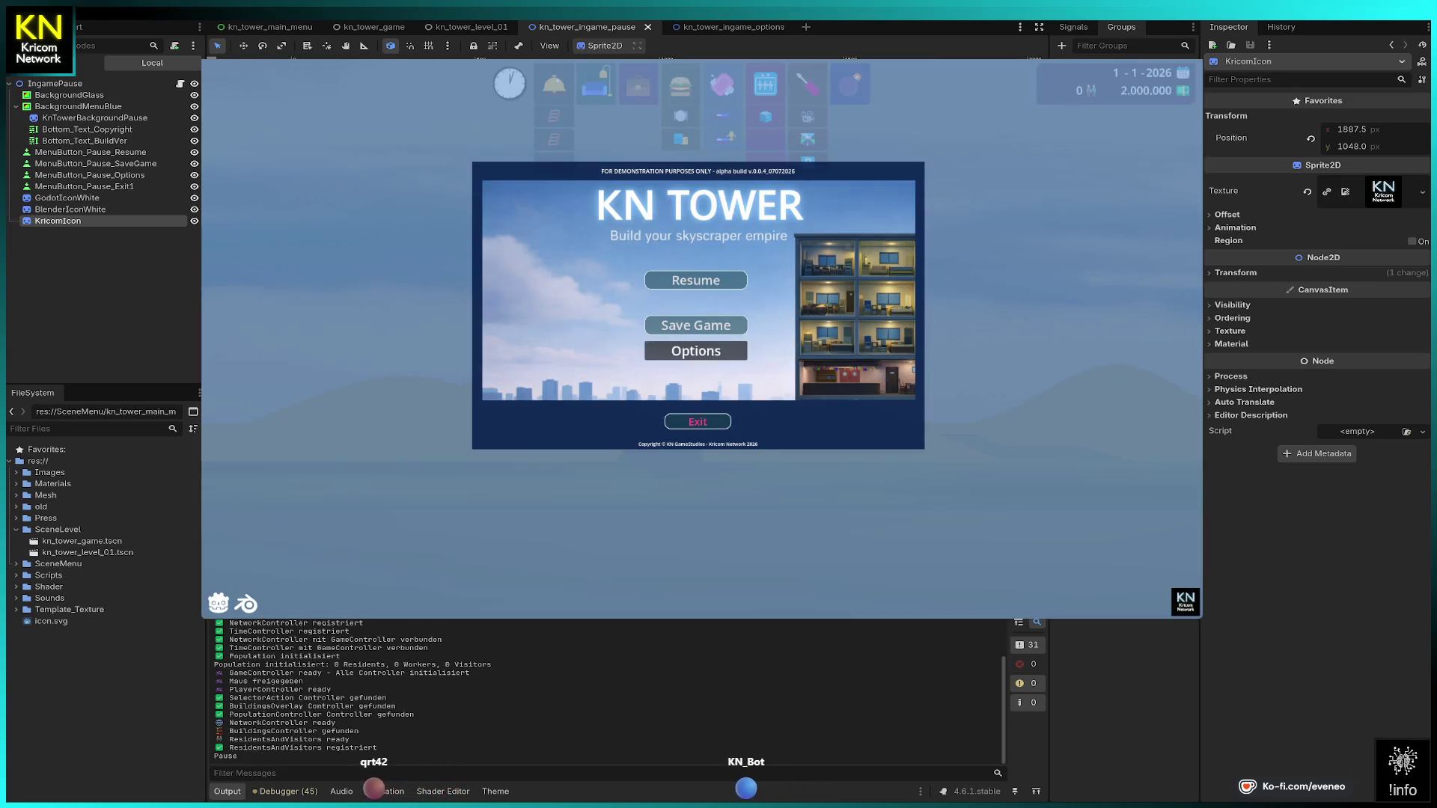
{"action": "key", "text": "Return"}
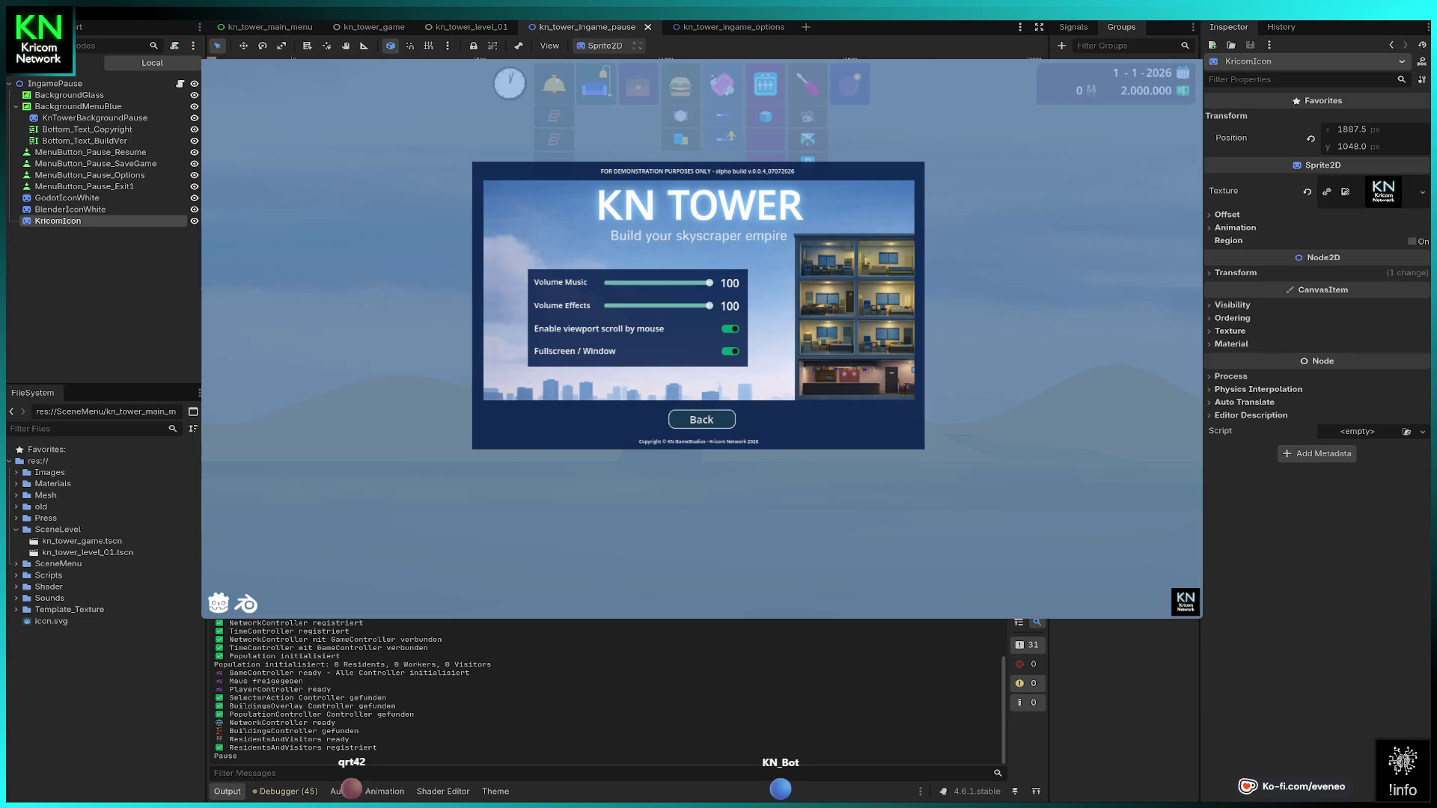
{"action": "left_click", "coordinate": [701, 419]}
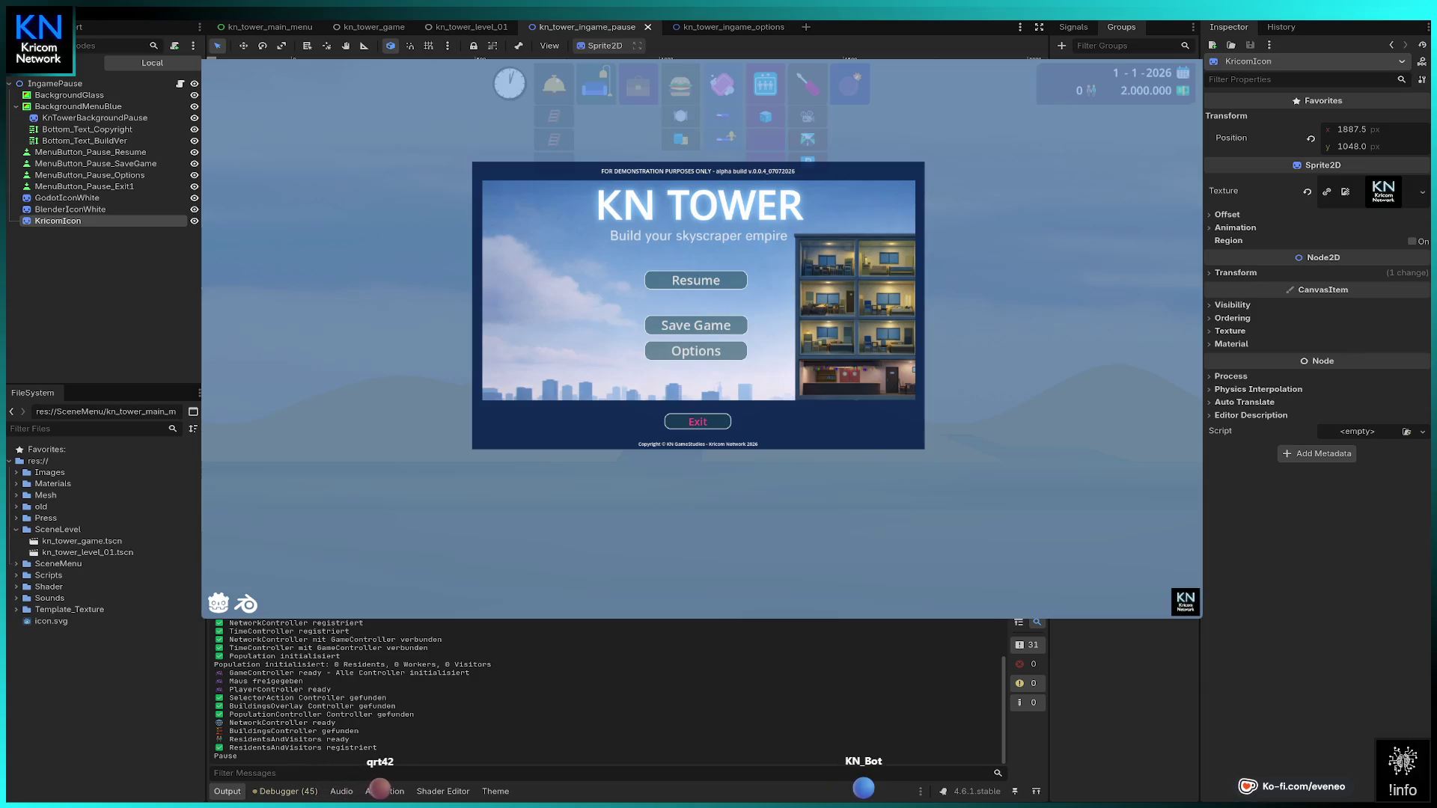
{"action": "left_click", "coordinate": [94, 117]}
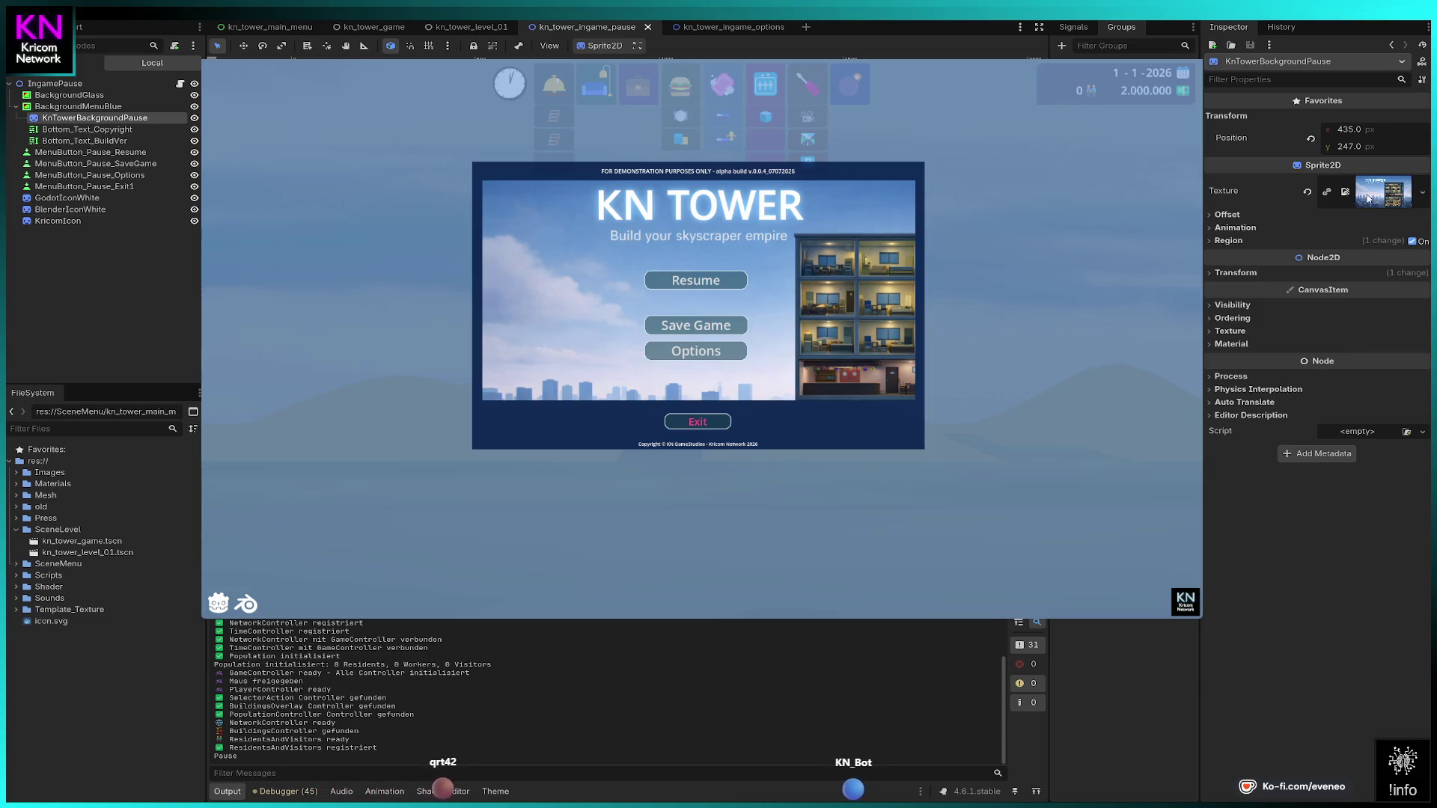
Step: Expand KnTowerBackgroundPause's Texture, Offset and Region sections in the Inspector for review
{"action": "left_click", "coordinate": [1382, 191]}
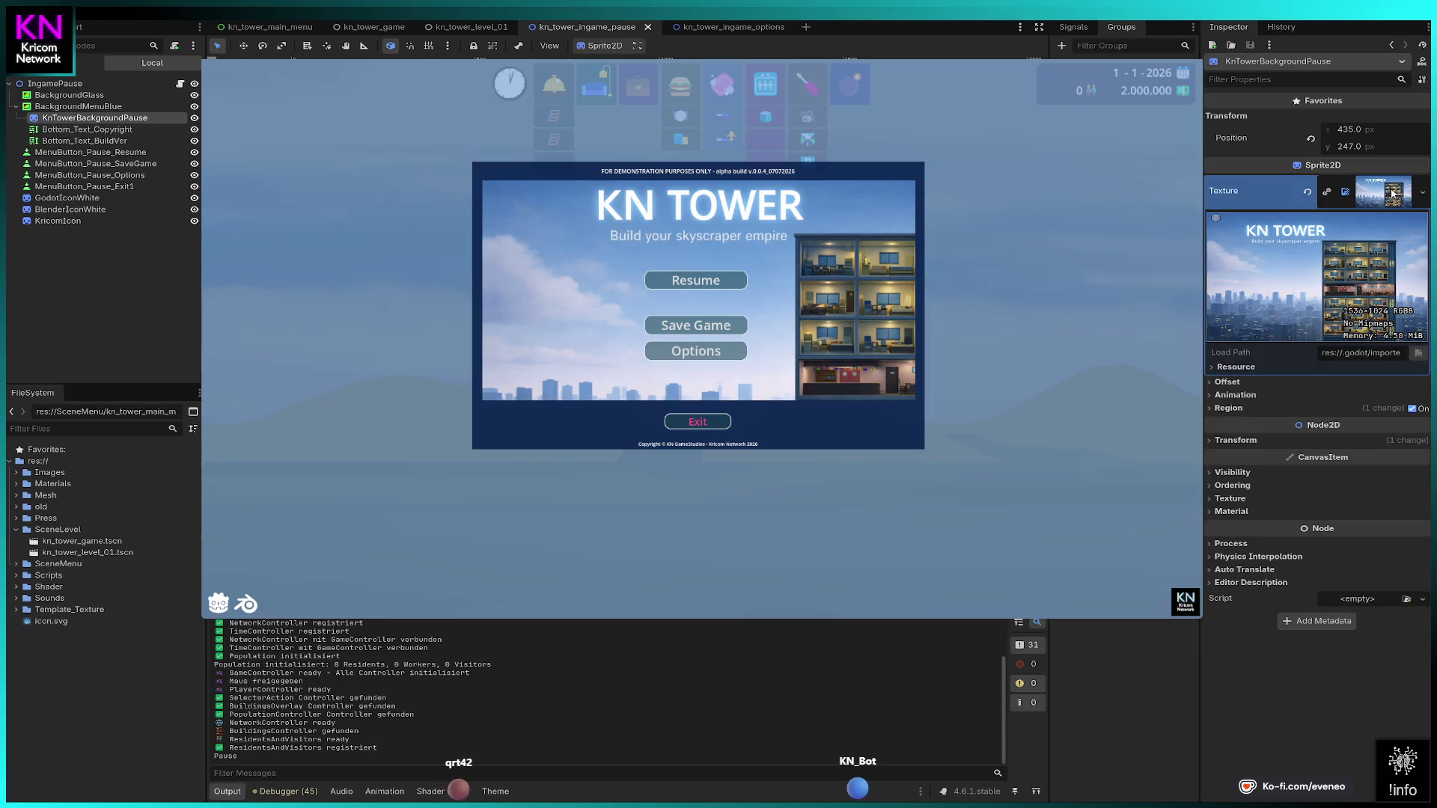
{"action": "left_click", "coordinate": [1231, 382]}
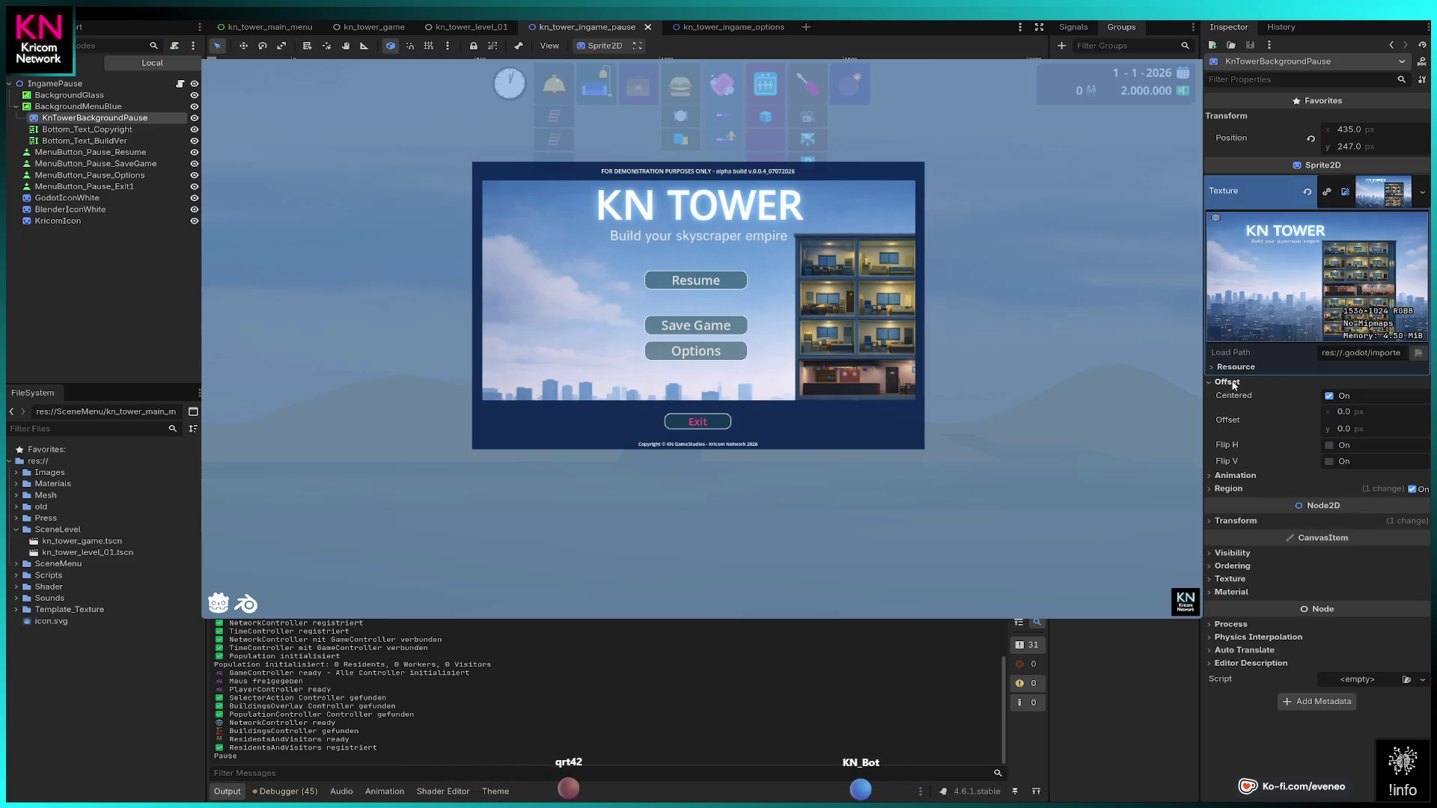
{"action": "left_click", "coordinate": [1231, 489]}
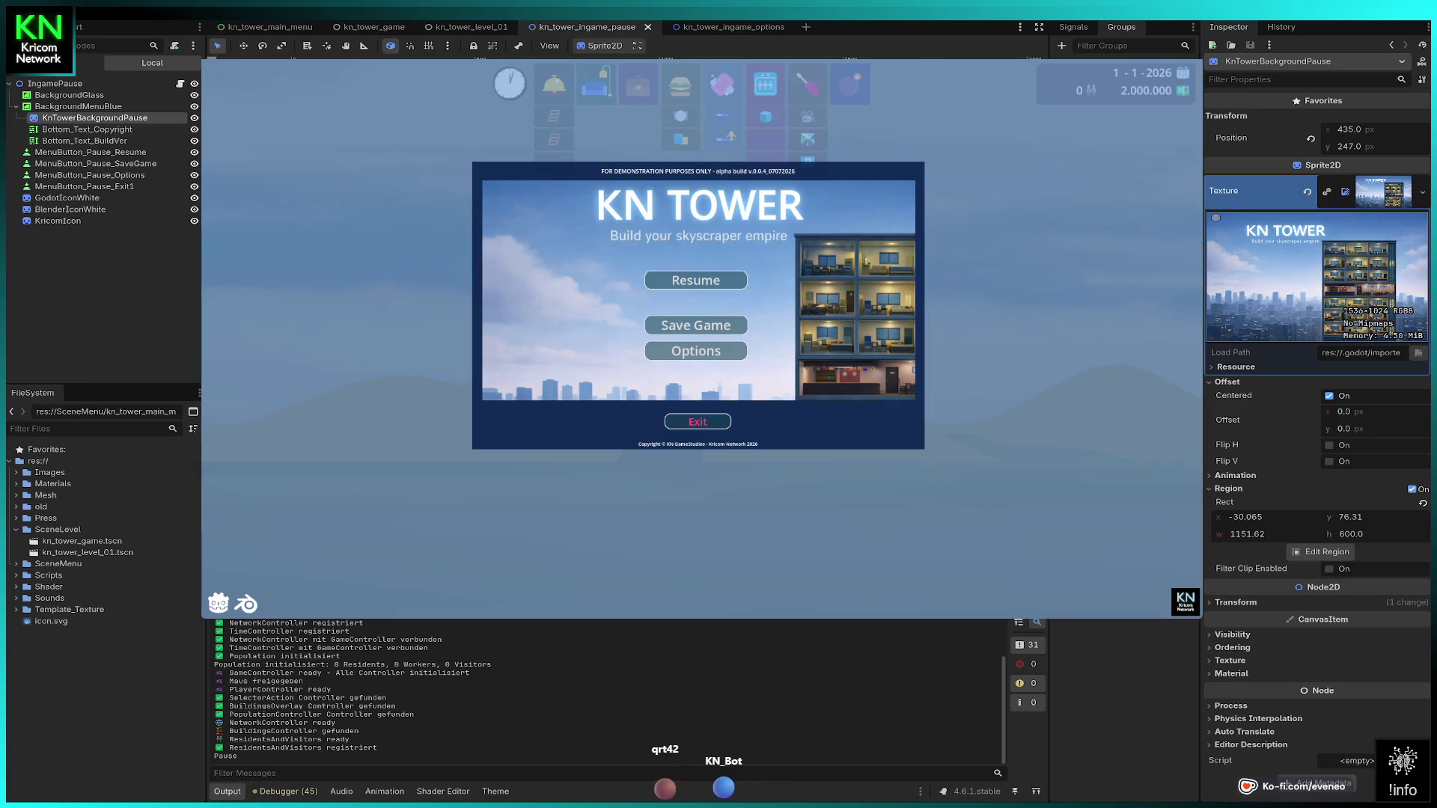
{"action": "mouse_move", "coordinate": [715, 31]}
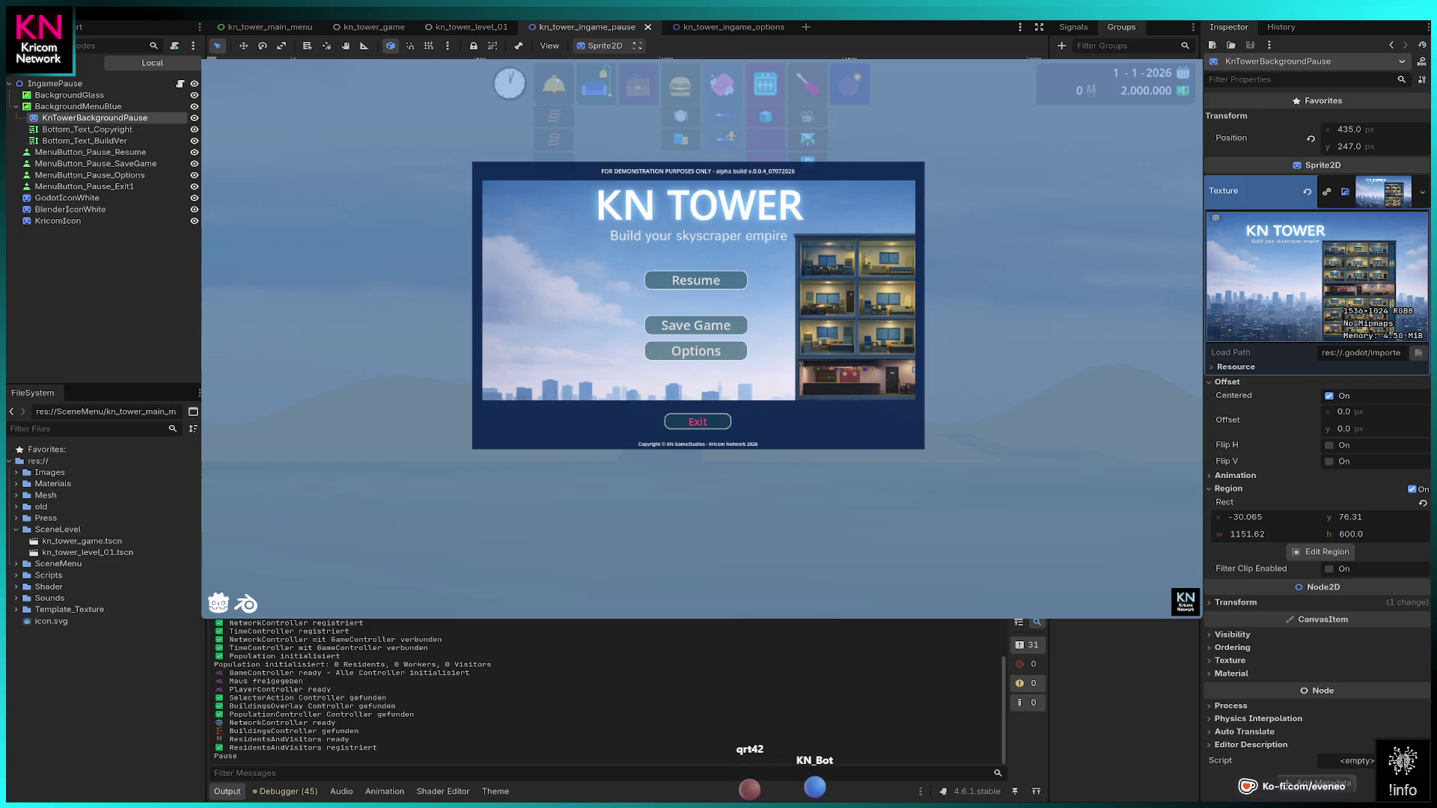
{"action": "left_click", "coordinate": [87, 128]}
{"action": "left_click", "coordinate": [88, 118]}
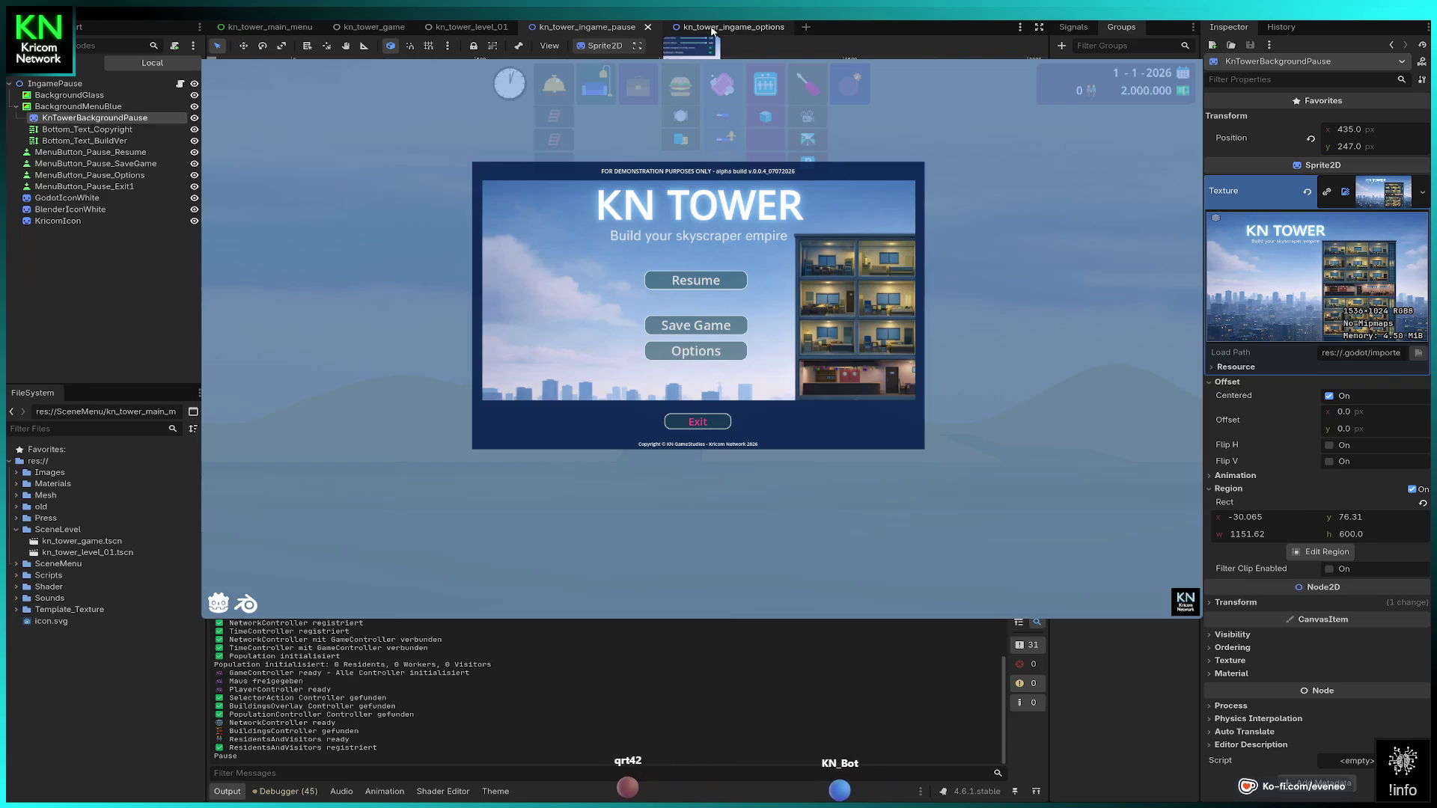
Step: In the options scene, paste a copy of KnTowerBackgroundPause beside the original
{"action": "left_click", "coordinate": [712, 28]}
{"action": "left_click", "coordinate": [112, 119]}
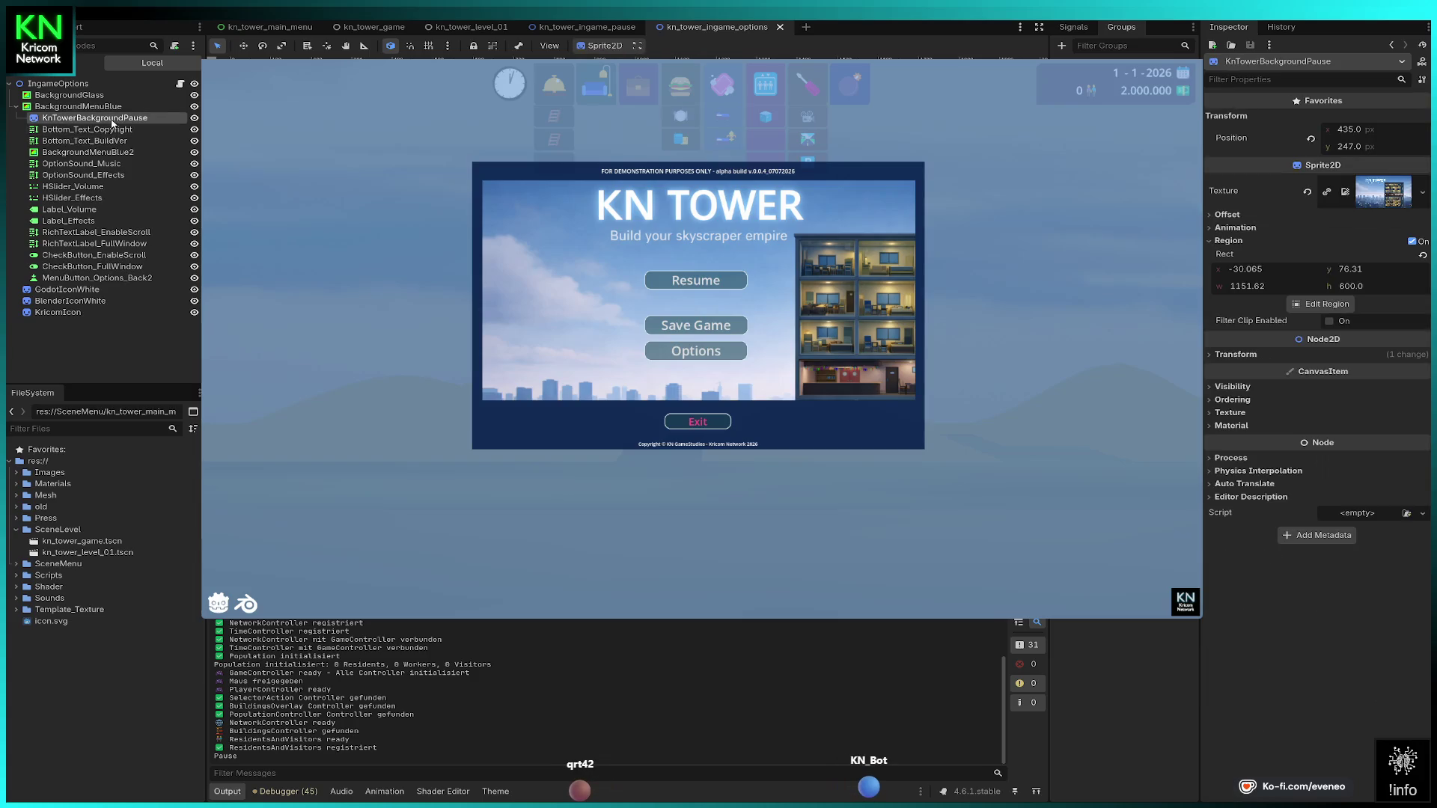
{"action": "key", "text": "ctrl+shift+v"}
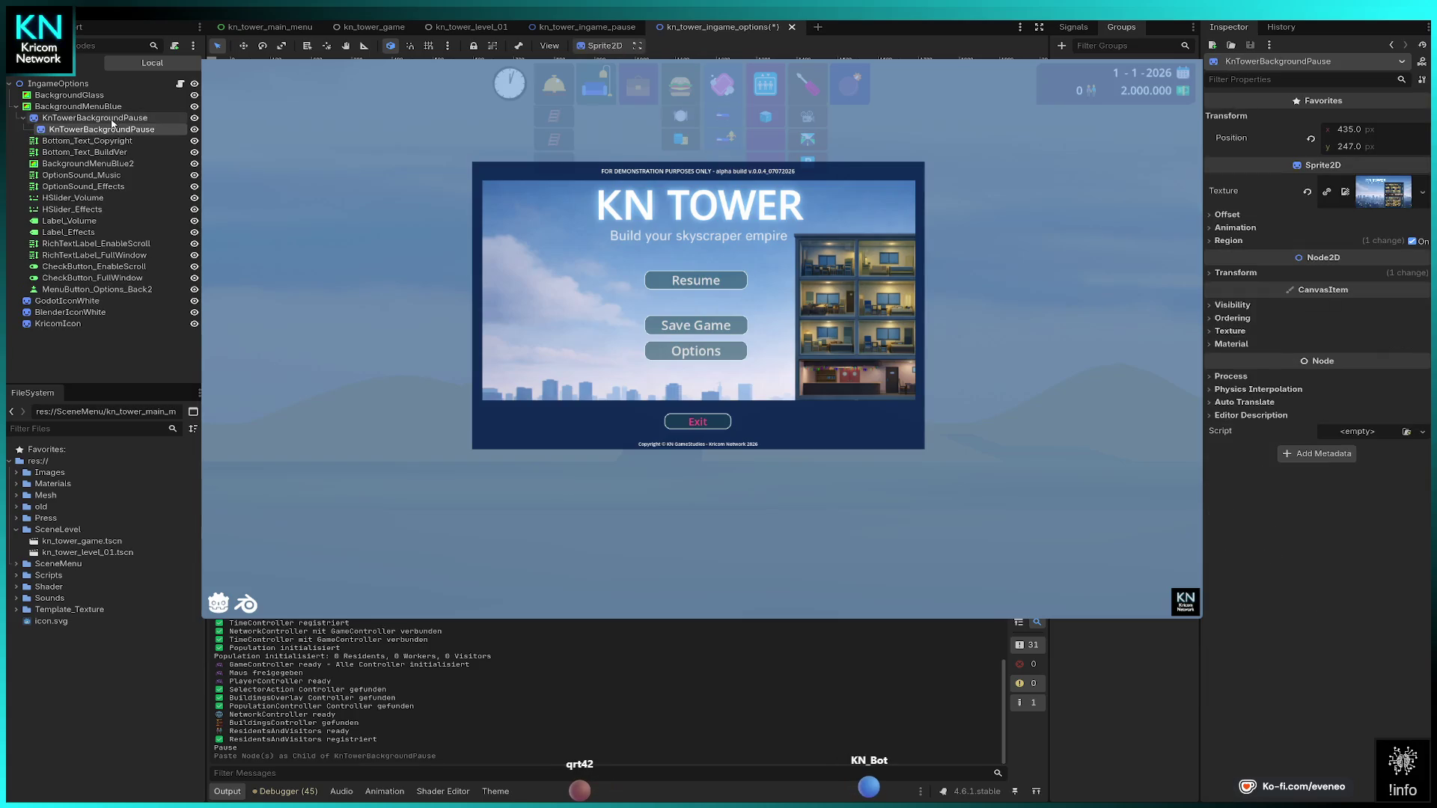
{"action": "left_click_drag", "start_coordinate": [101, 129], "coordinate": [86, 116]}
Step: Delete the KnTowerBackgroundPause2 copy and the old KnTowerBackgroundPause node
{"action": "left_click", "coordinate": [107, 130]}
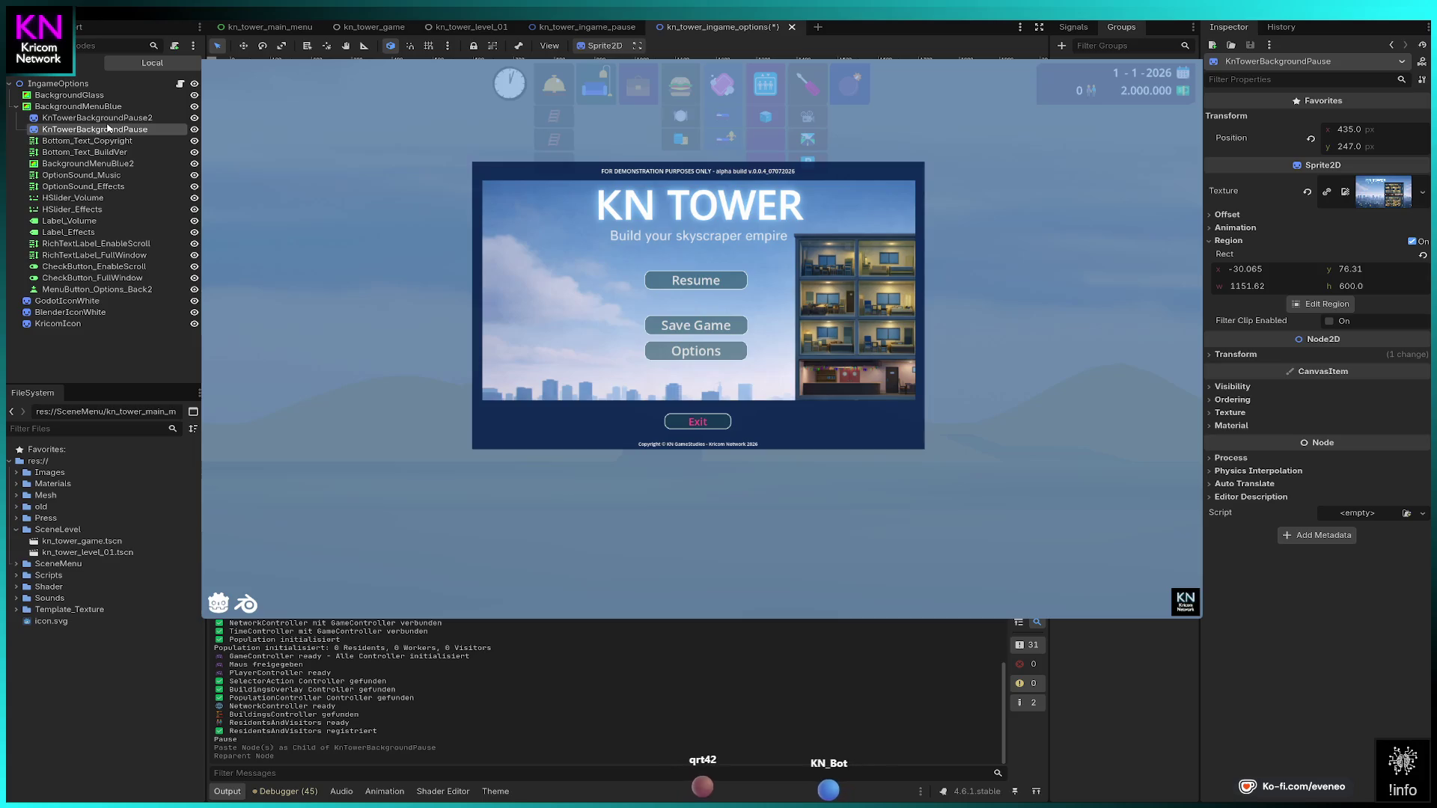
{"action": "left_click", "coordinate": [112, 119]}
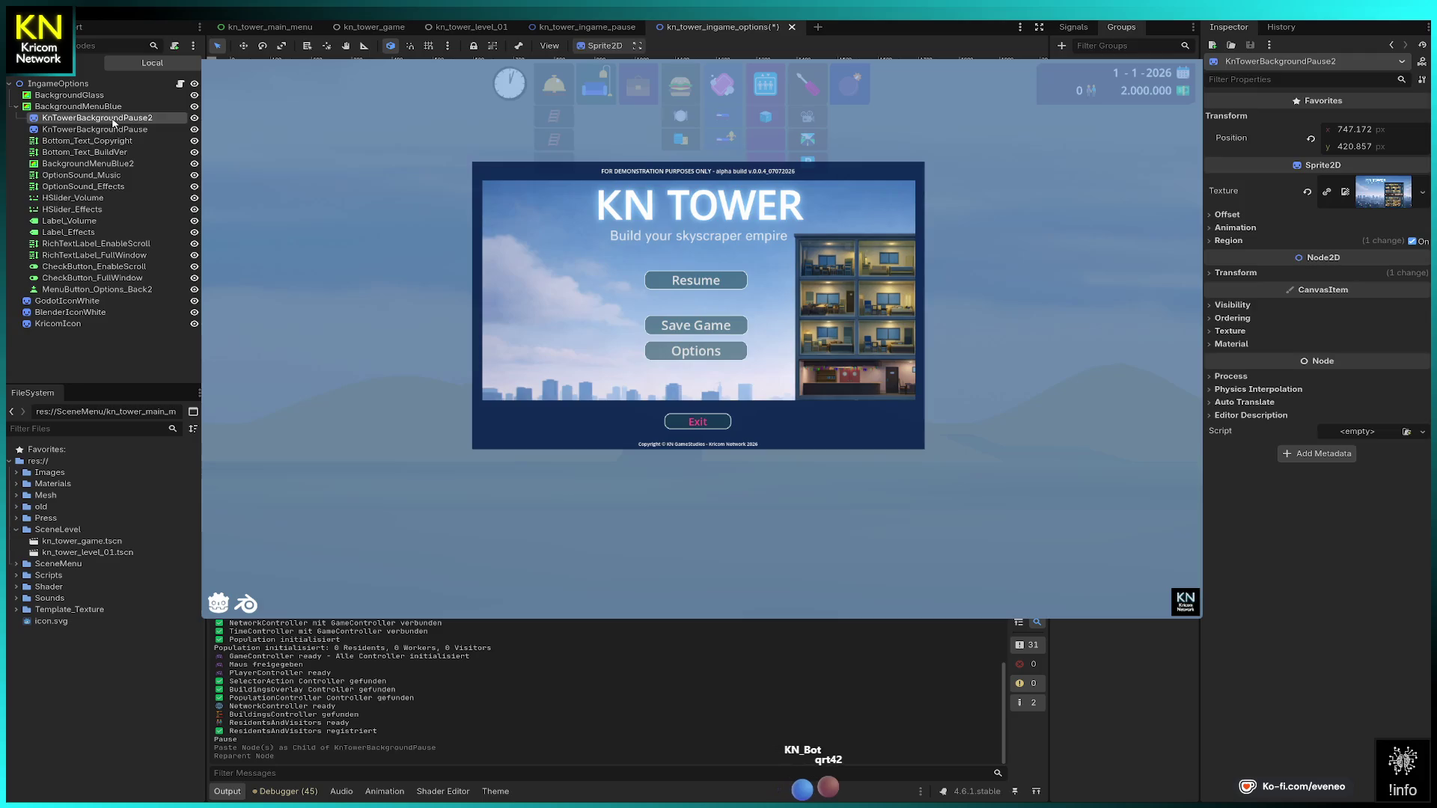
{"action": "key", "text": "Delete"}
{"action": "left_click", "coordinate": [113, 120]}
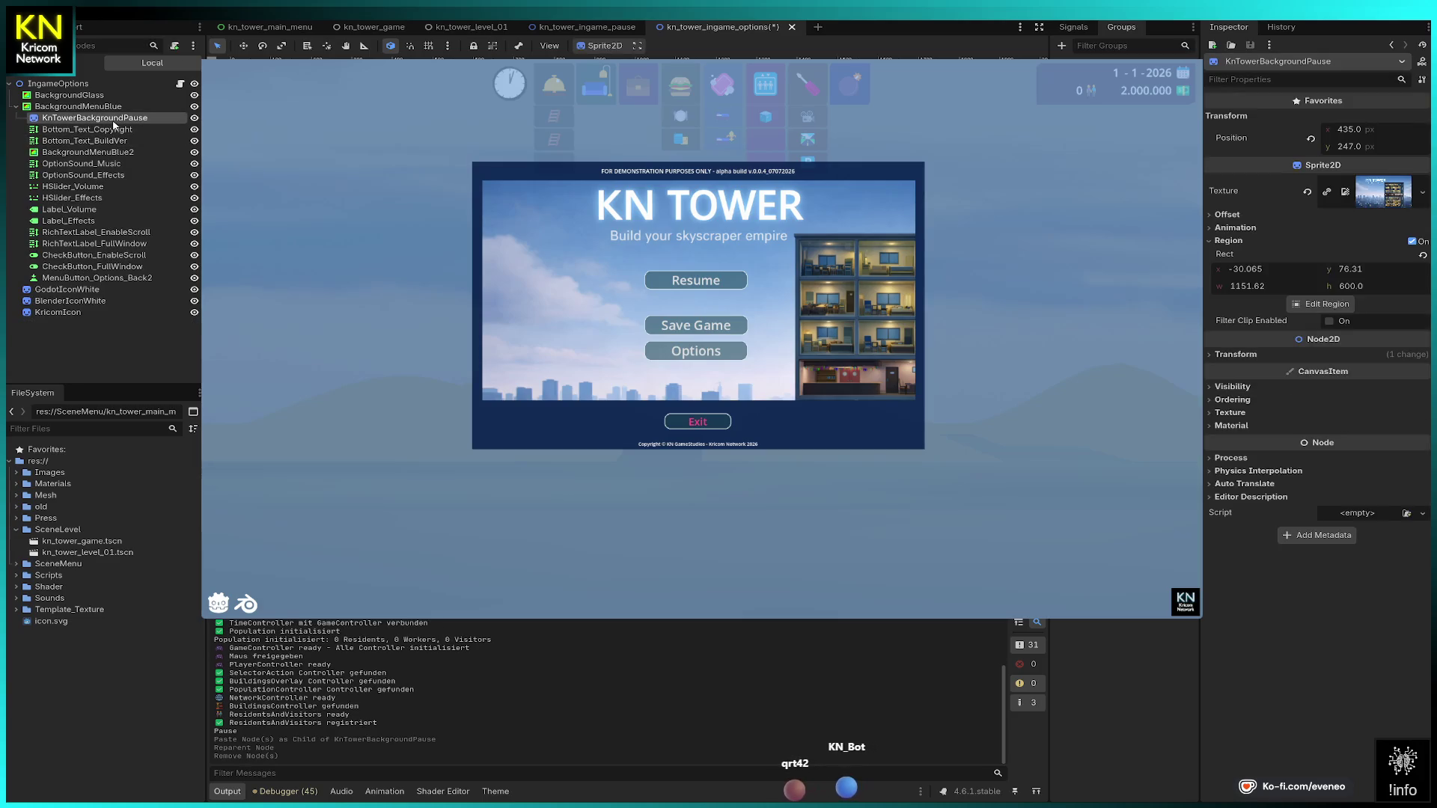
{"action": "key", "text": "Delete"}
Step: Paste KnTowerBackgroundPause under BackgroundMenuBlue as its first child, then stop the game and save
{"action": "left_click", "coordinate": [94, 107]}
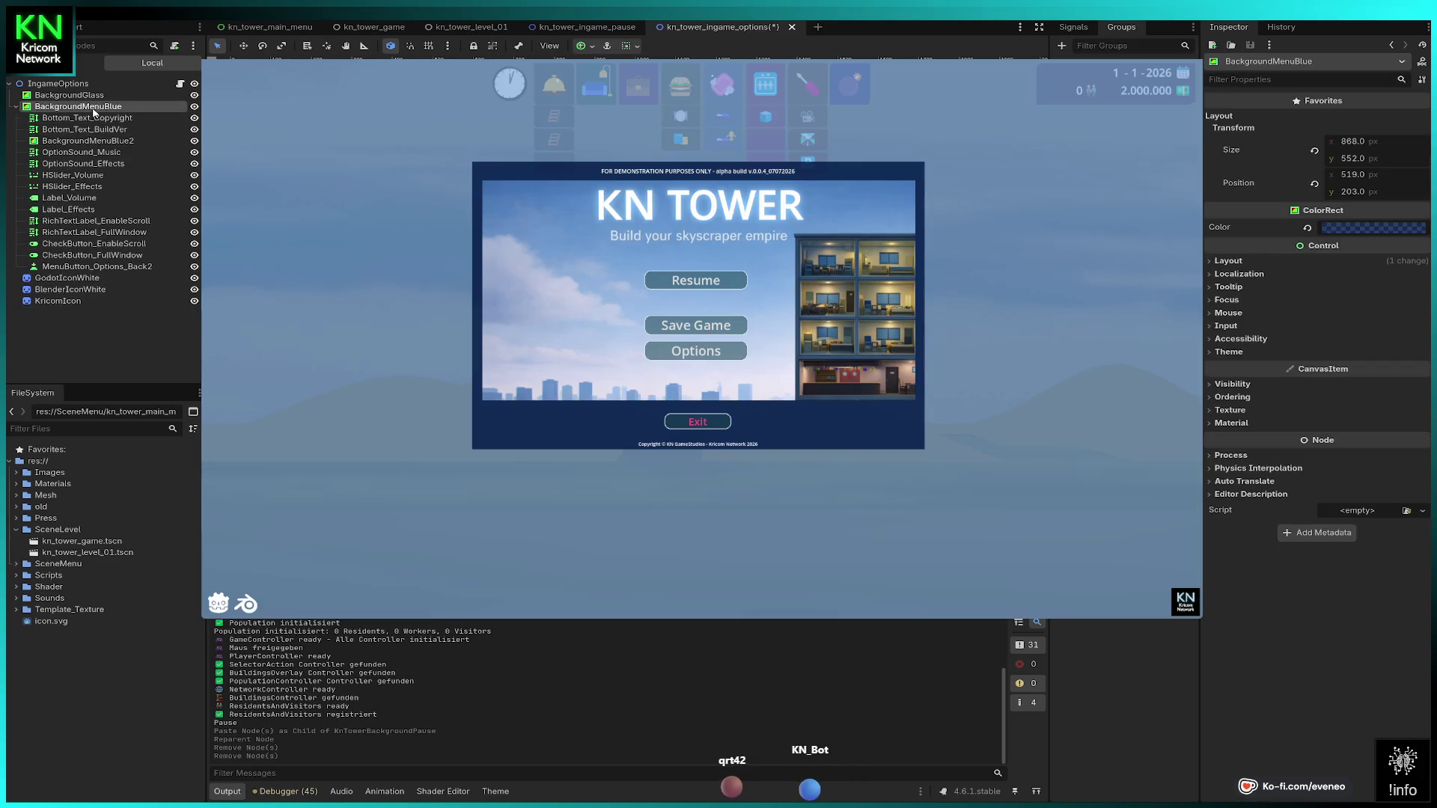
{"action": "key", "text": "ctrl+v"}
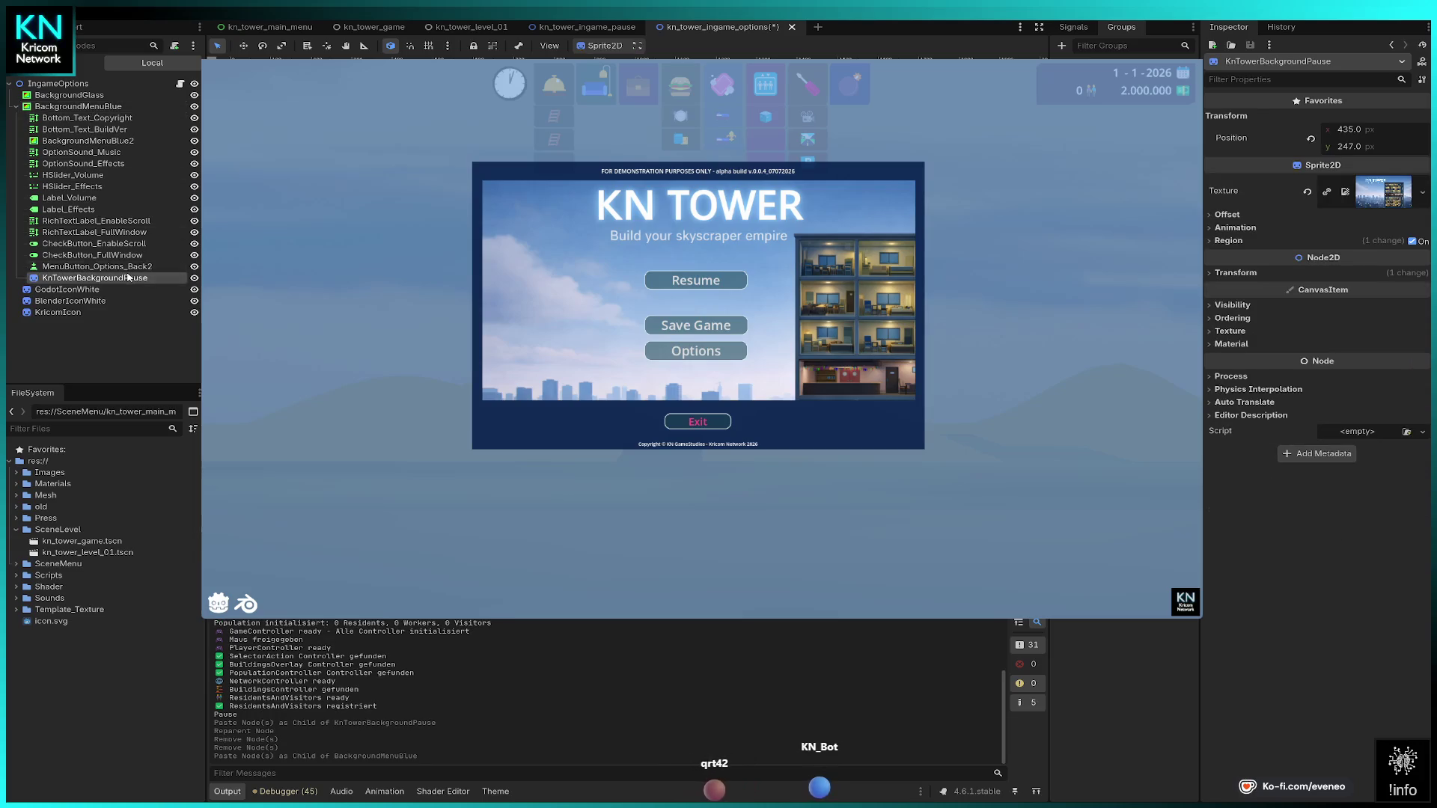
{"action": "left_click_drag", "start_coordinate": [89, 278], "coordinate": [77, 118]}
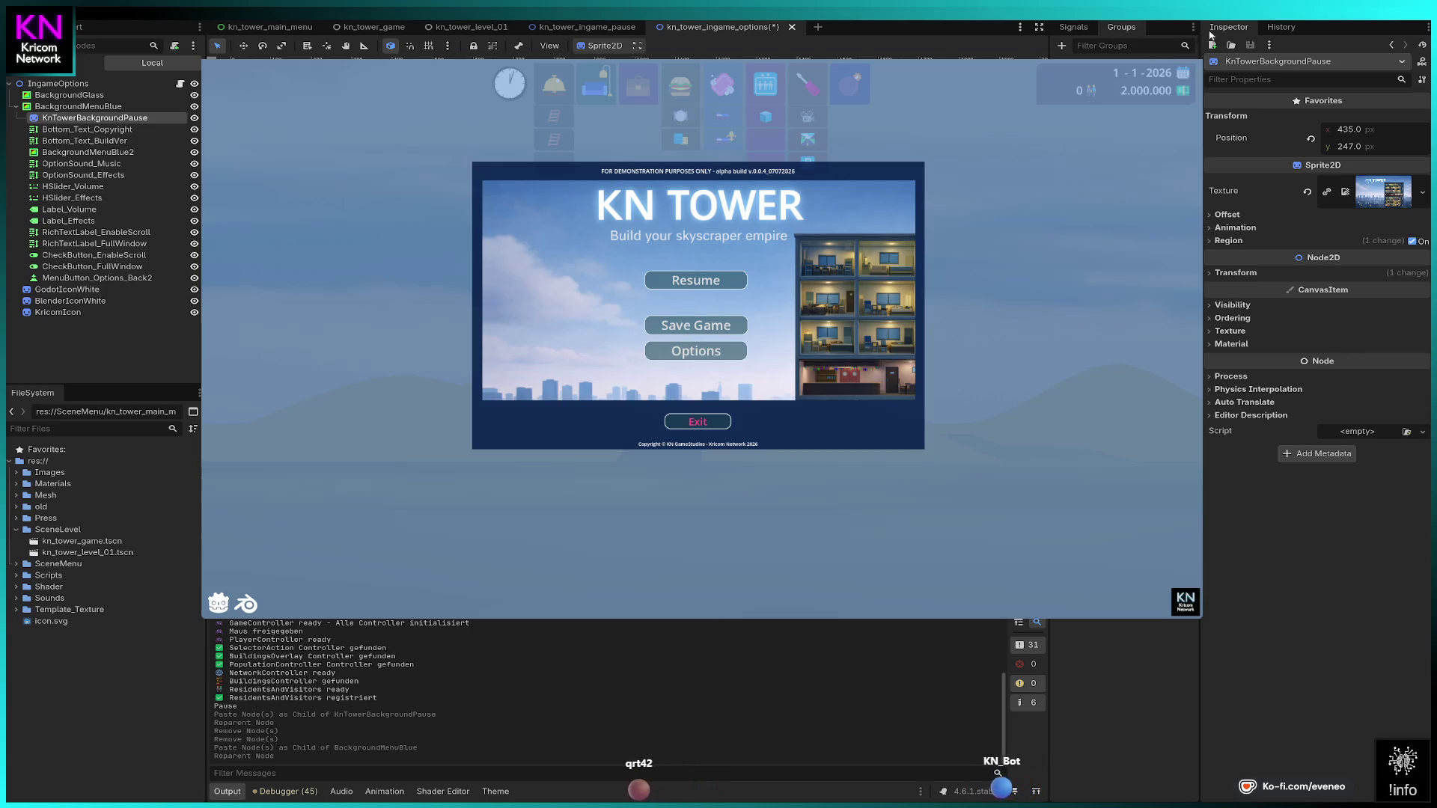
{"action": "key", "text": "F8"}
{"action": "key", "text": "ctrl+s"}
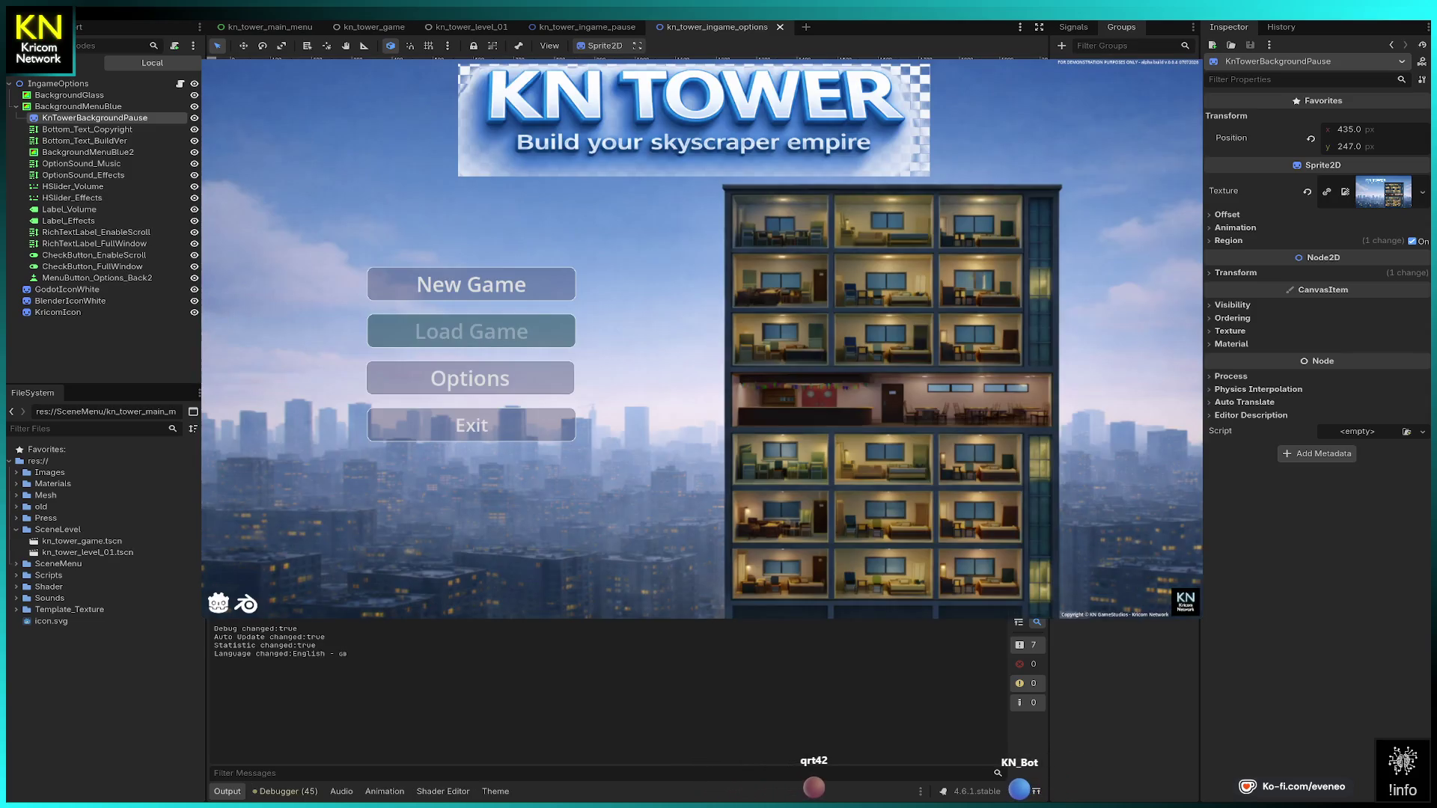
Step: Start a new game, dismiss the welcome dialog, pause, and open then close Options
{"action": "key", "text": "Return"}
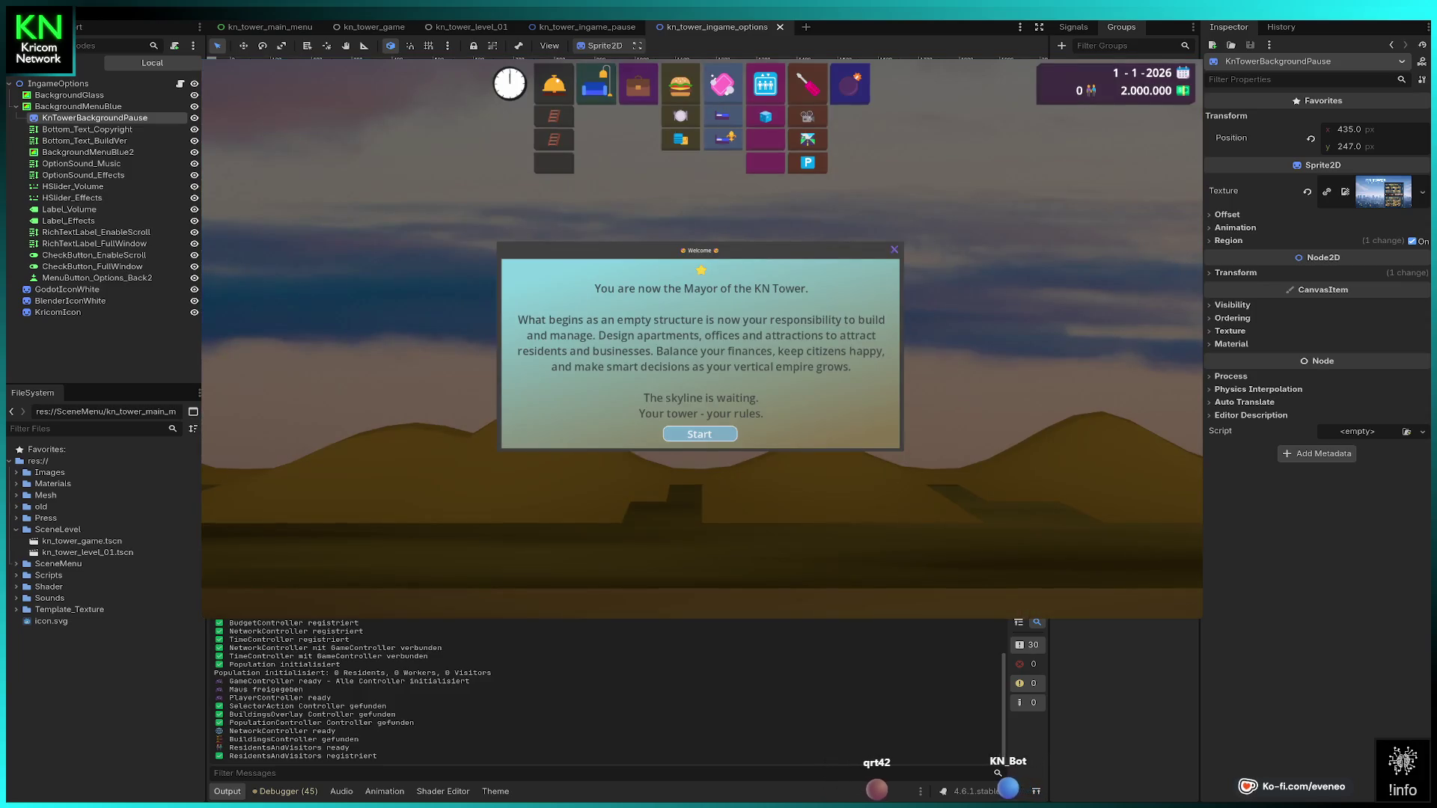
{"action": "key", "text": "Return"}
{"action": "key", "text": "Escape"}
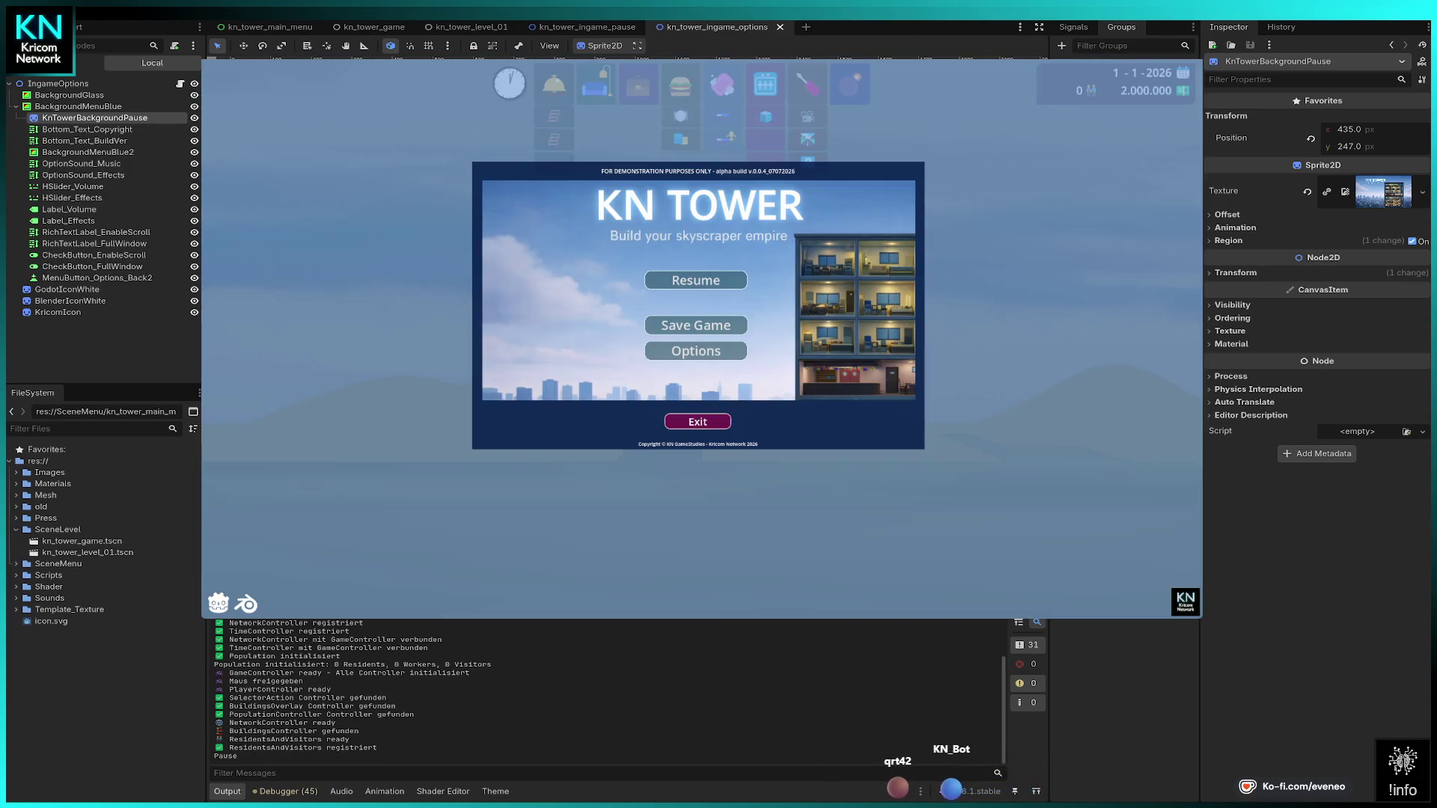
{"action": "key", "text": "Down"}
{"action": "key", "text": "Return"}
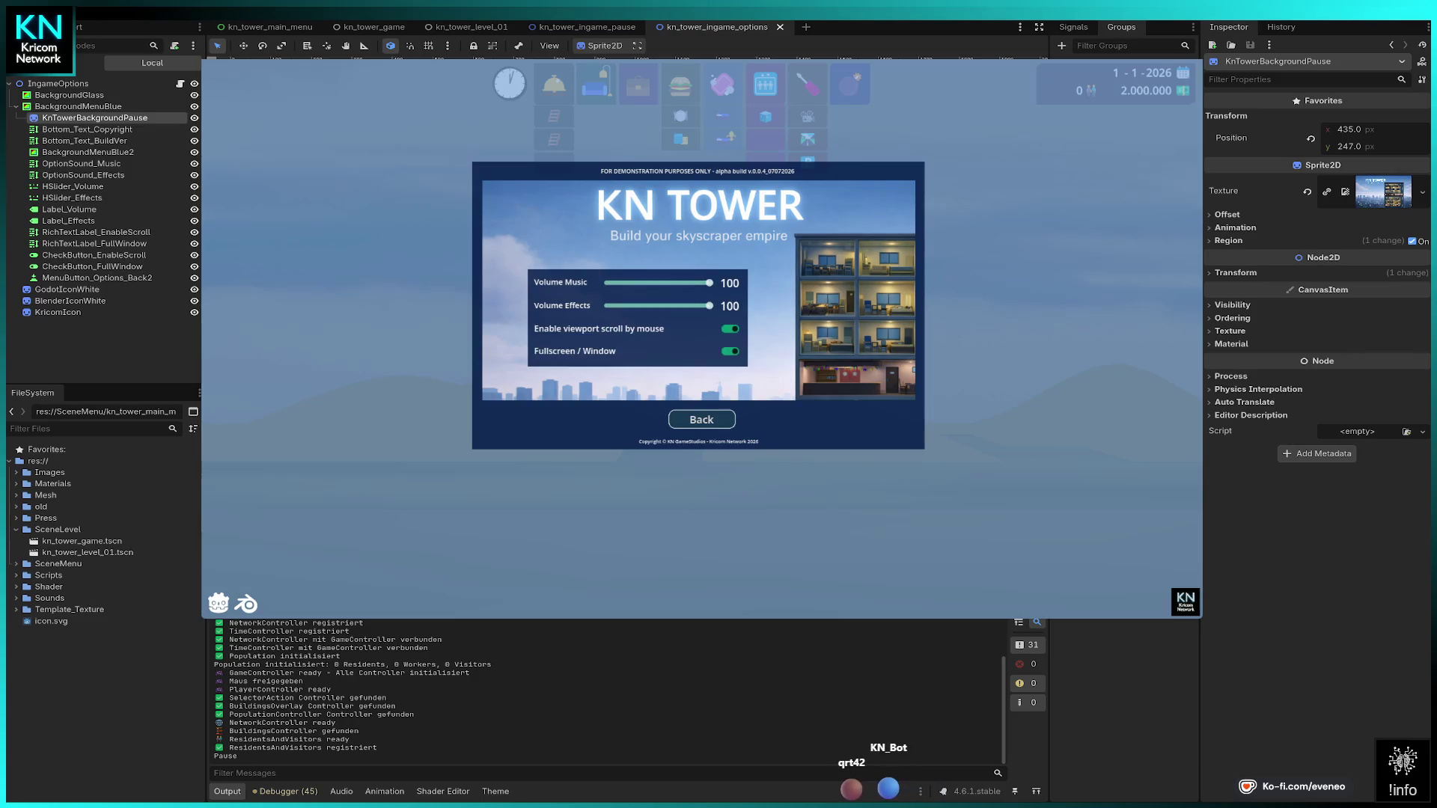
{"action": "key", "text": "Escape"}
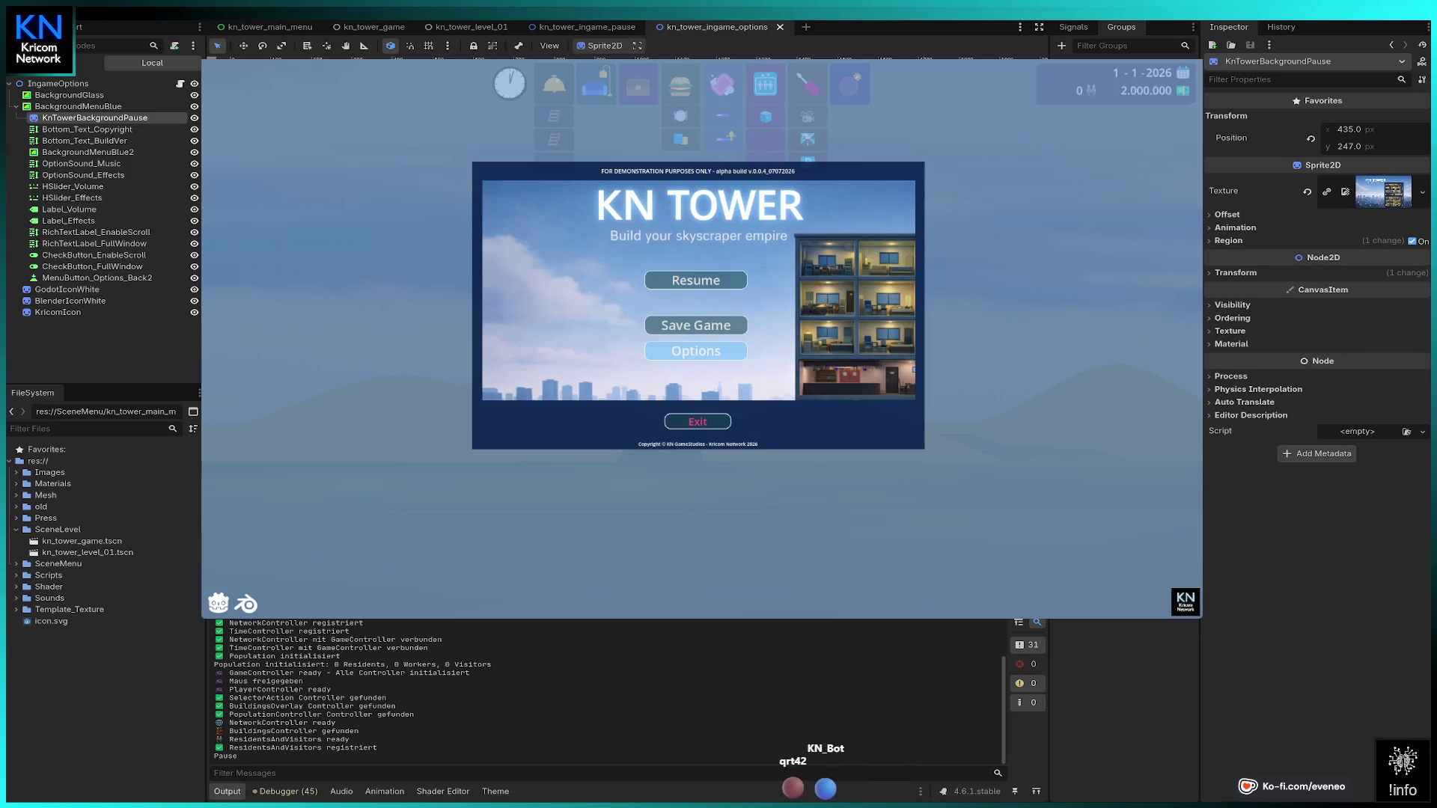
Step: Open and close the options panel several more times using keyboard and mouse
{"action": "key", "text": "Return"}
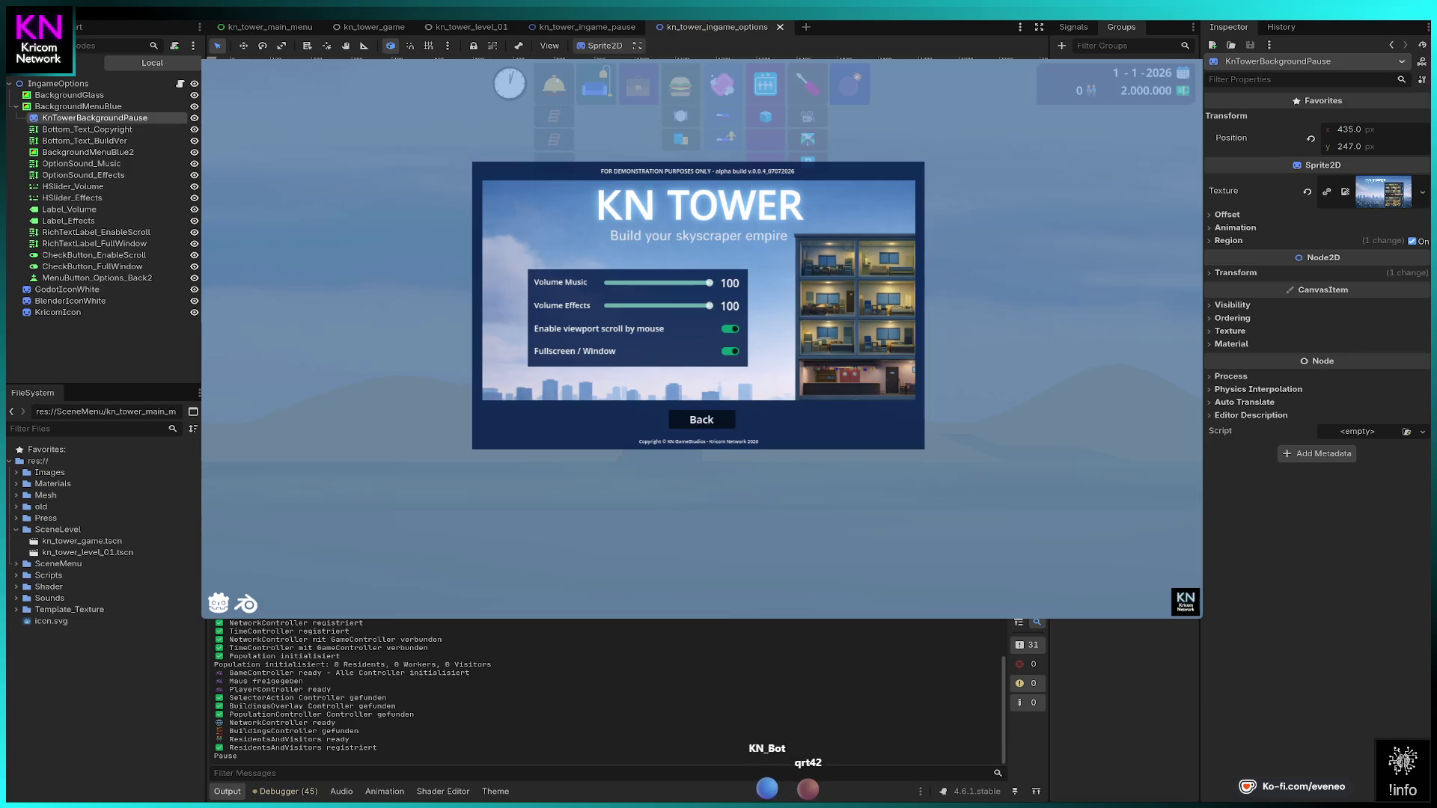
{"action": "key", "text": "Escape"}
{"action": "key", "text": "Up"}
{"action": "key", "text": "Return"}
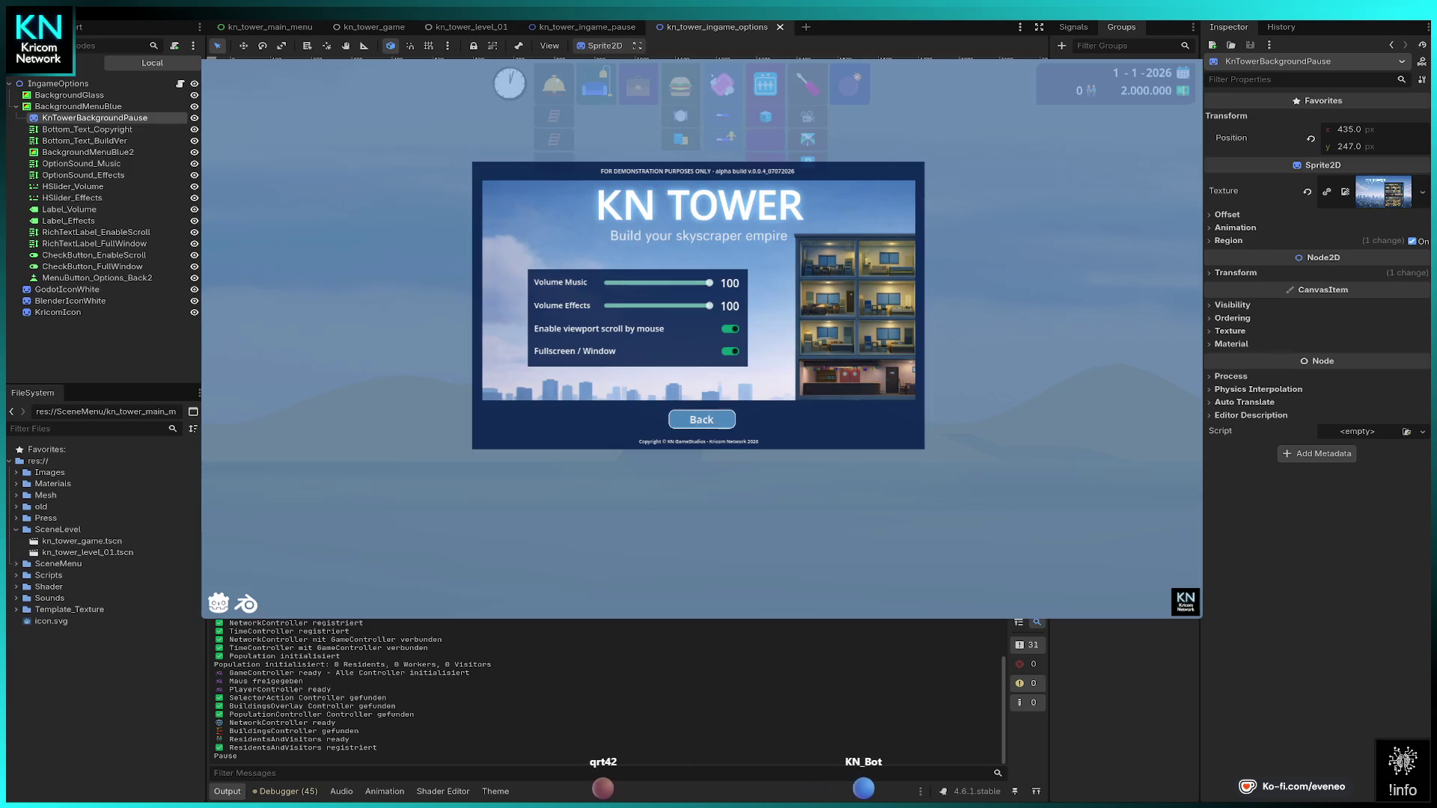
{"action": "left_click", "coordinate": [701, 419]}
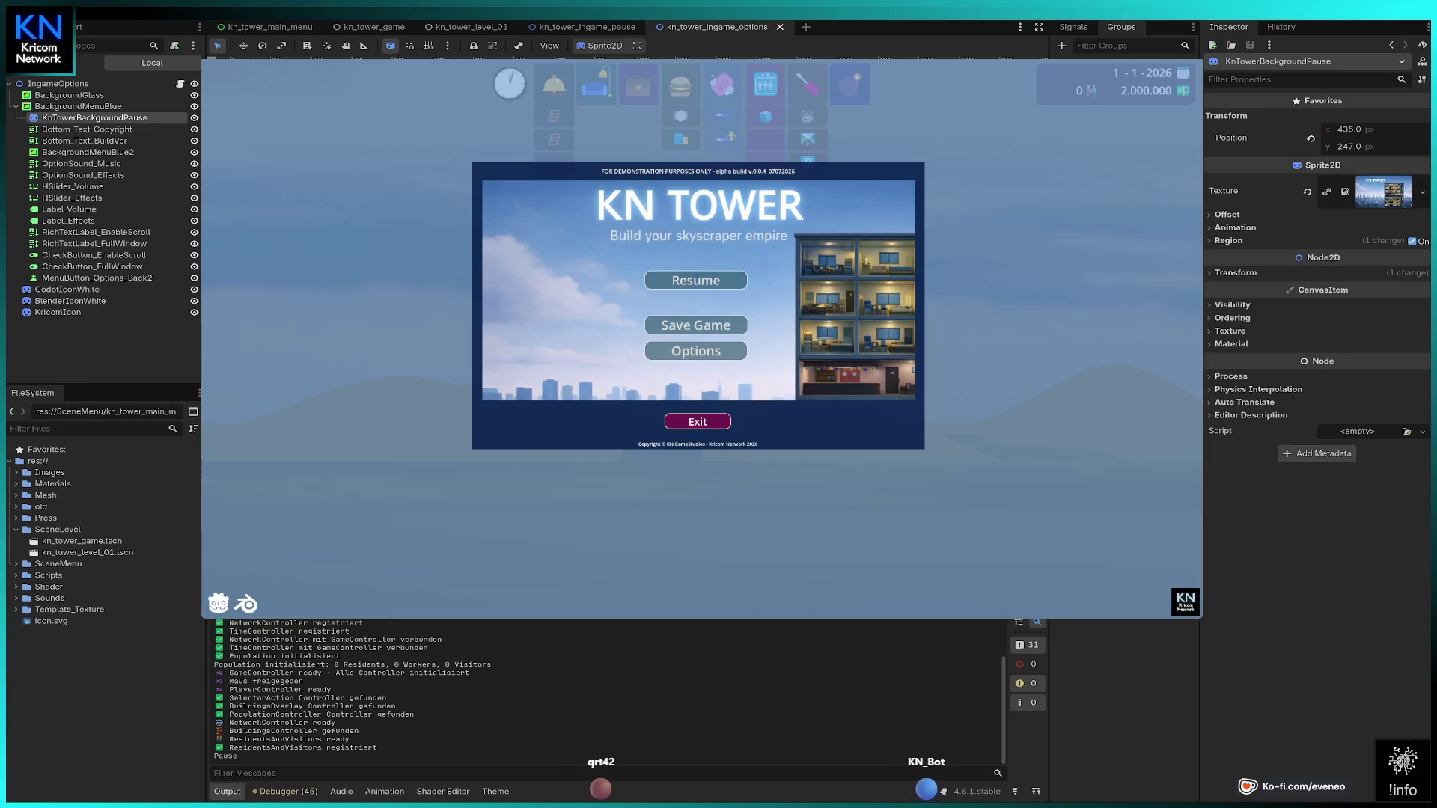
{"action": "left_click", "coordinate": [695, 350]}
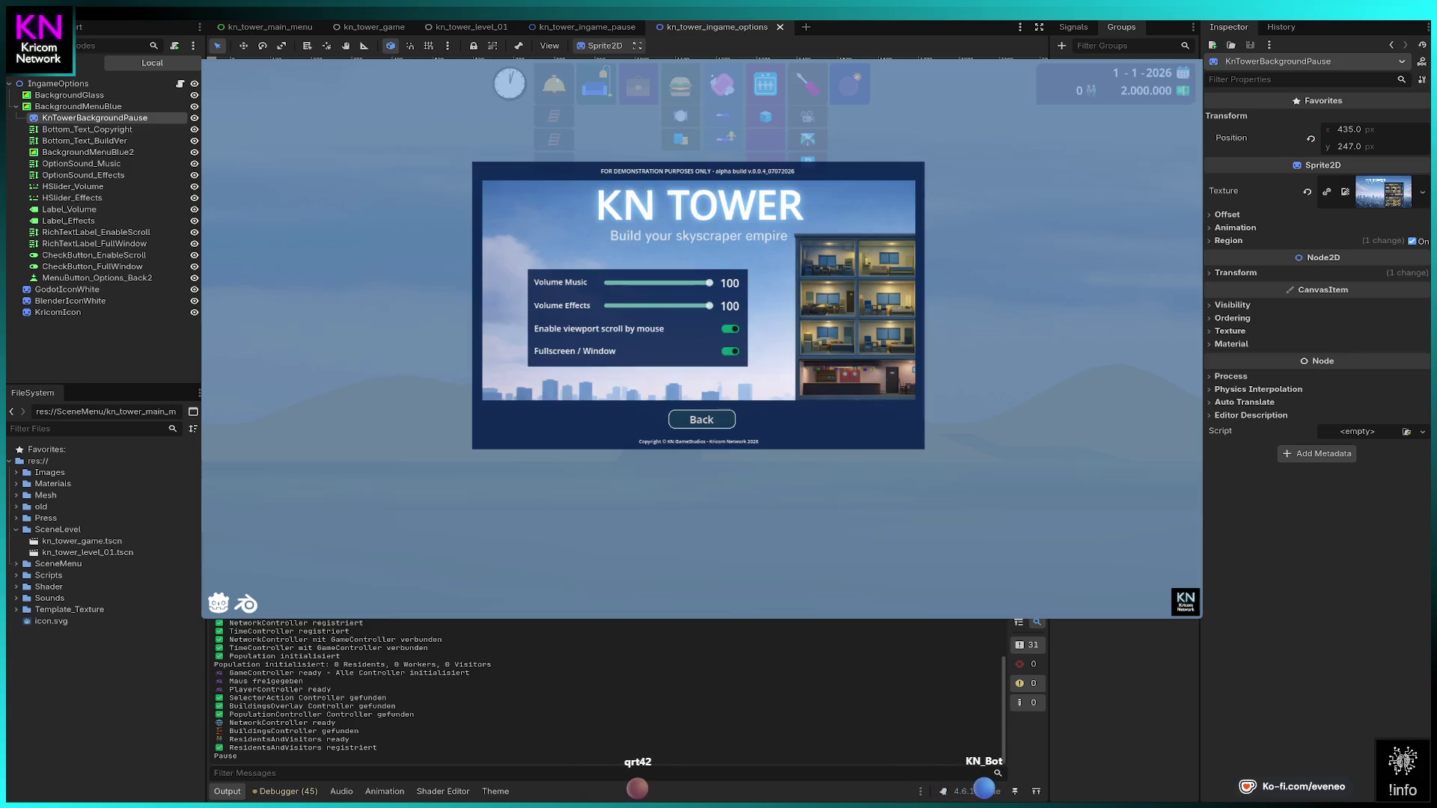
{"action": "left_click", "coordinate": [701, 419]}
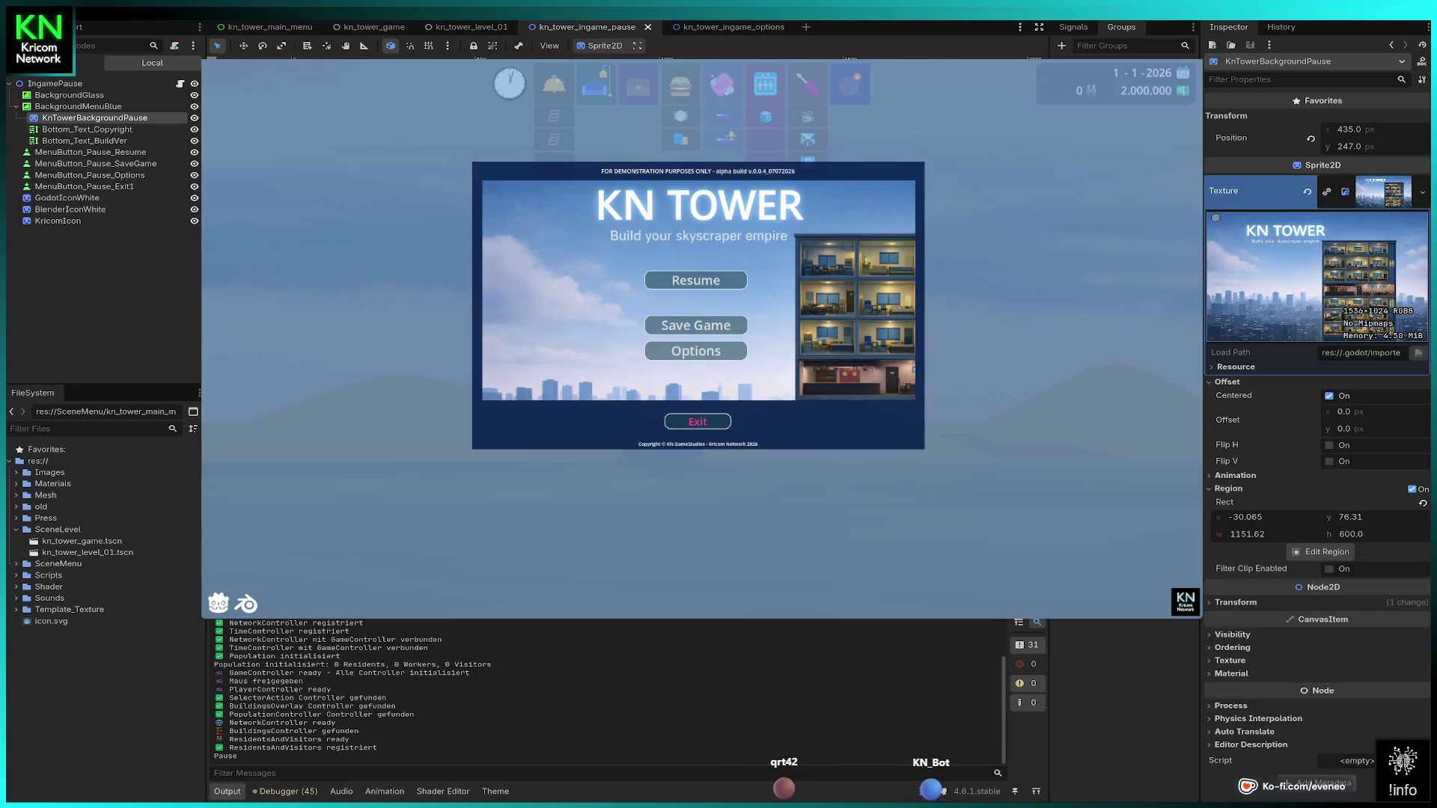
Step: Compare MenuButton_Options_Back2 with the pause Exit button, then move Back2 directly under IngameOptions
{"action": "left_click", "coordinate": [584, 27]}
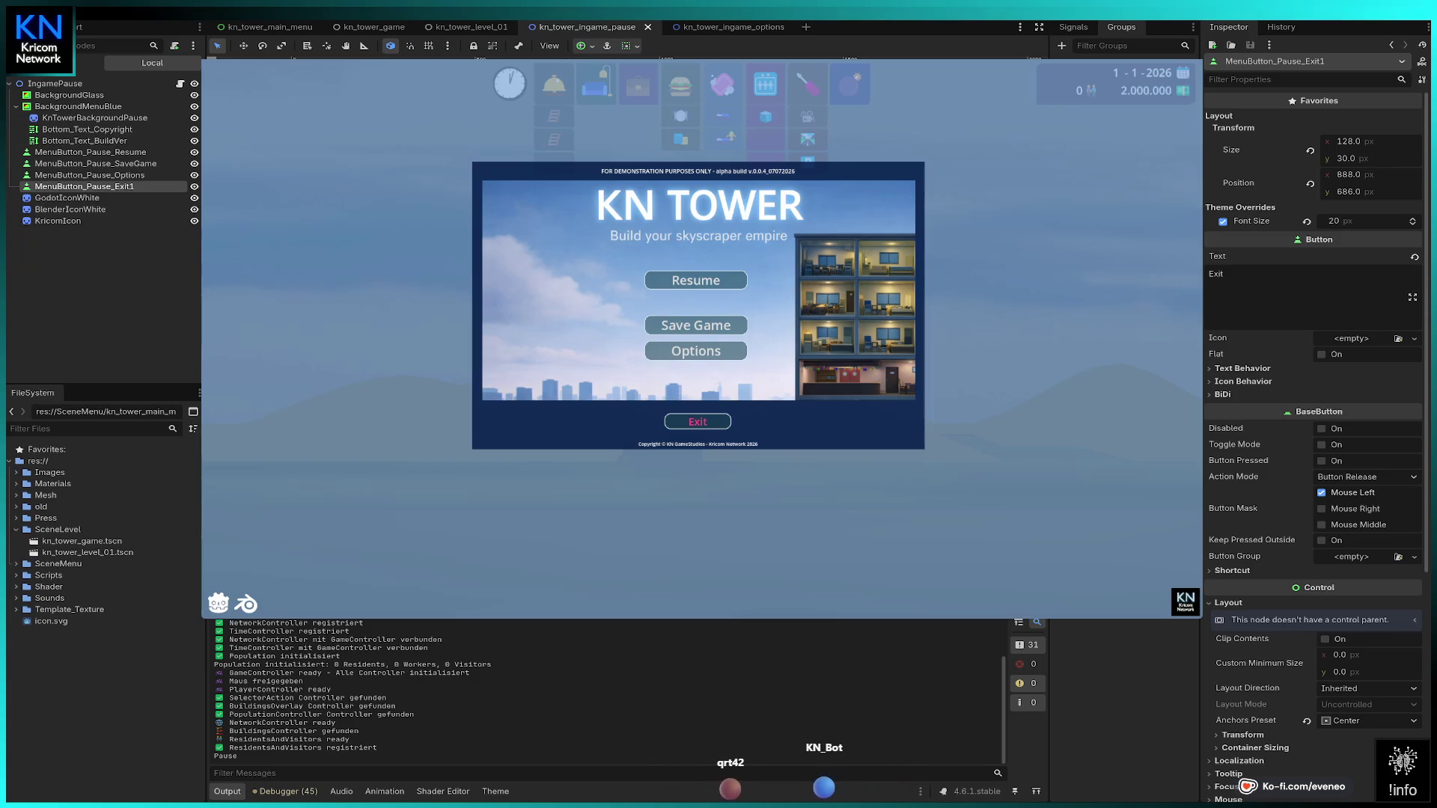
{"action": "left_click", "coordinate": [743, 30]}
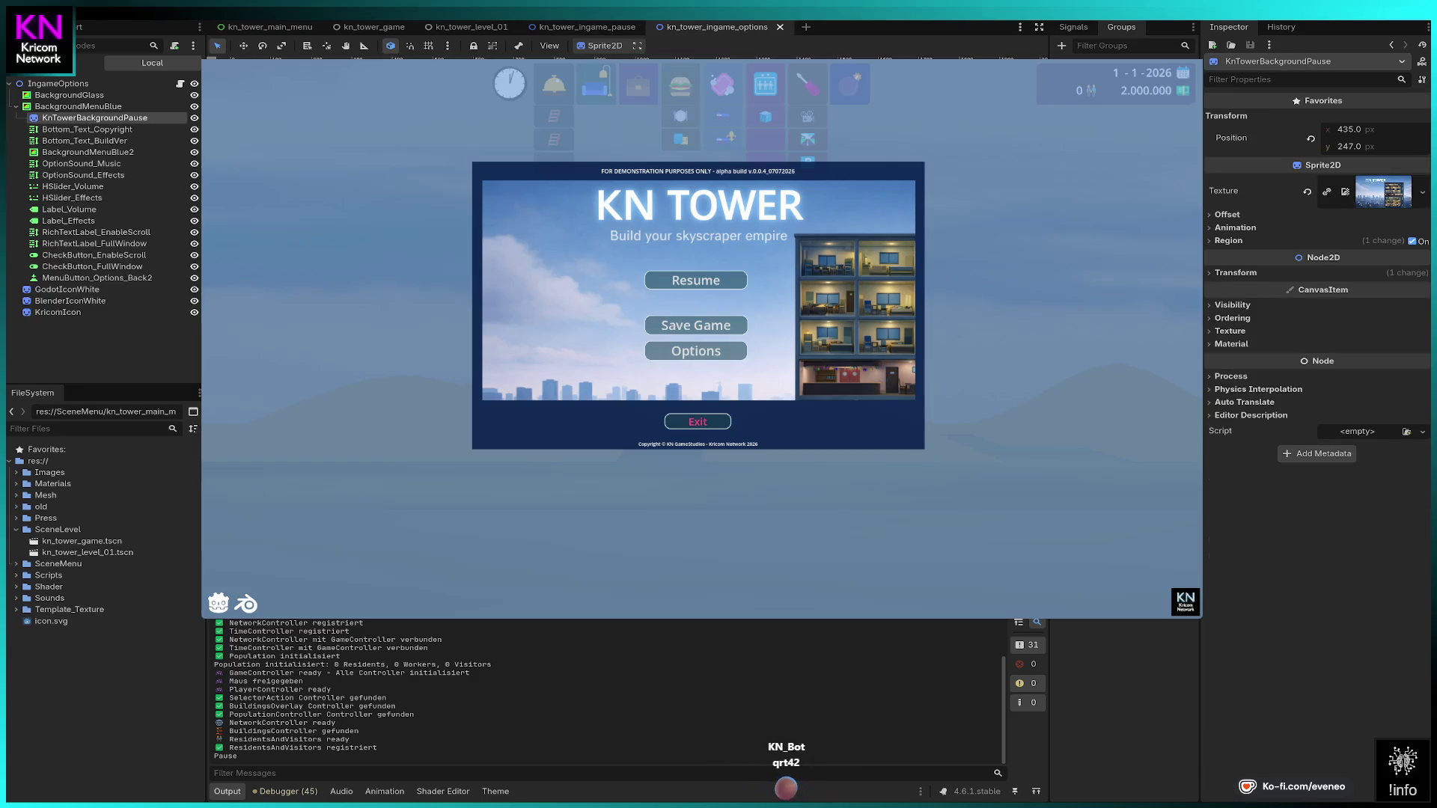
{"action": "left_click", "coordinate": [98, 278]}
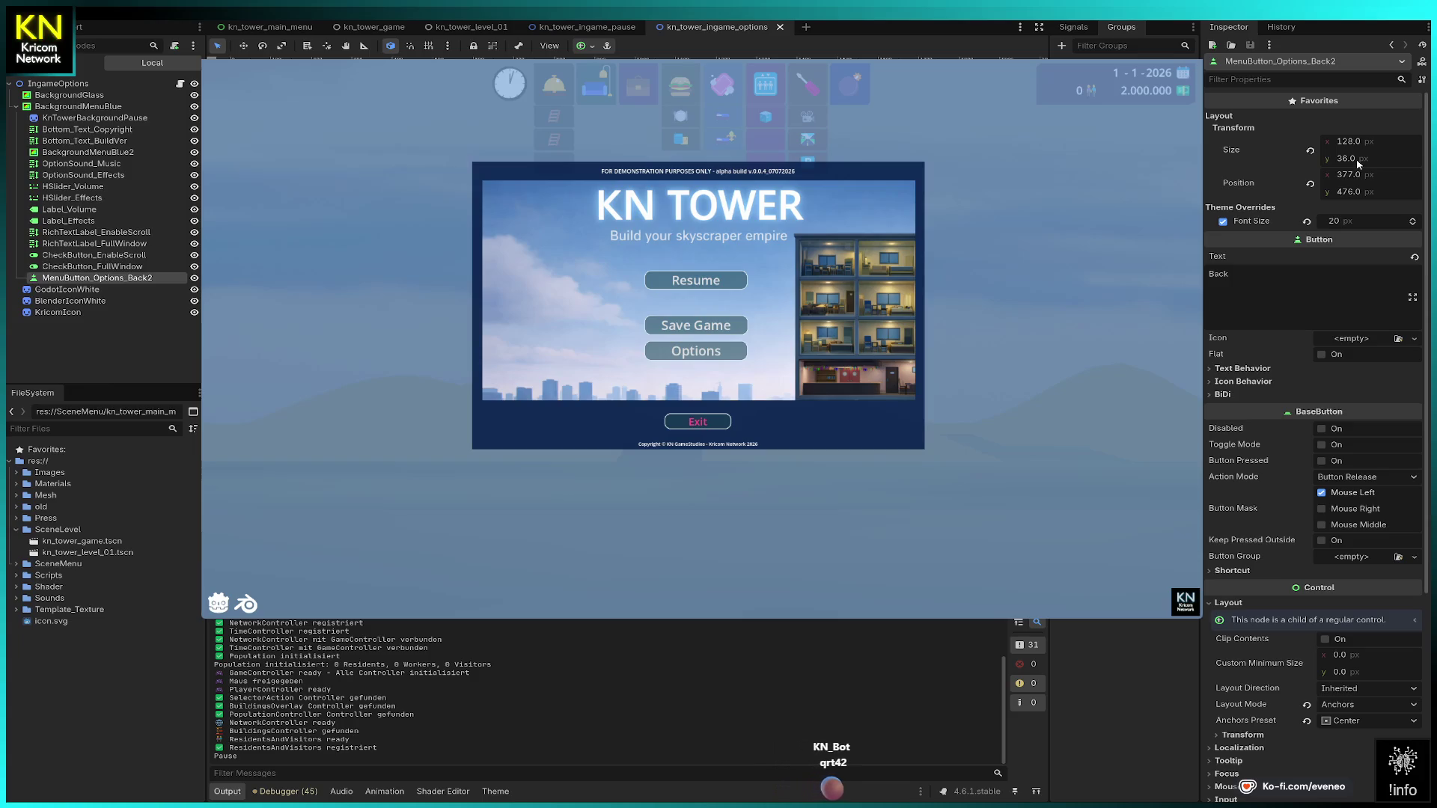
{"action": "left_click", "coordinate": [589, 30]}
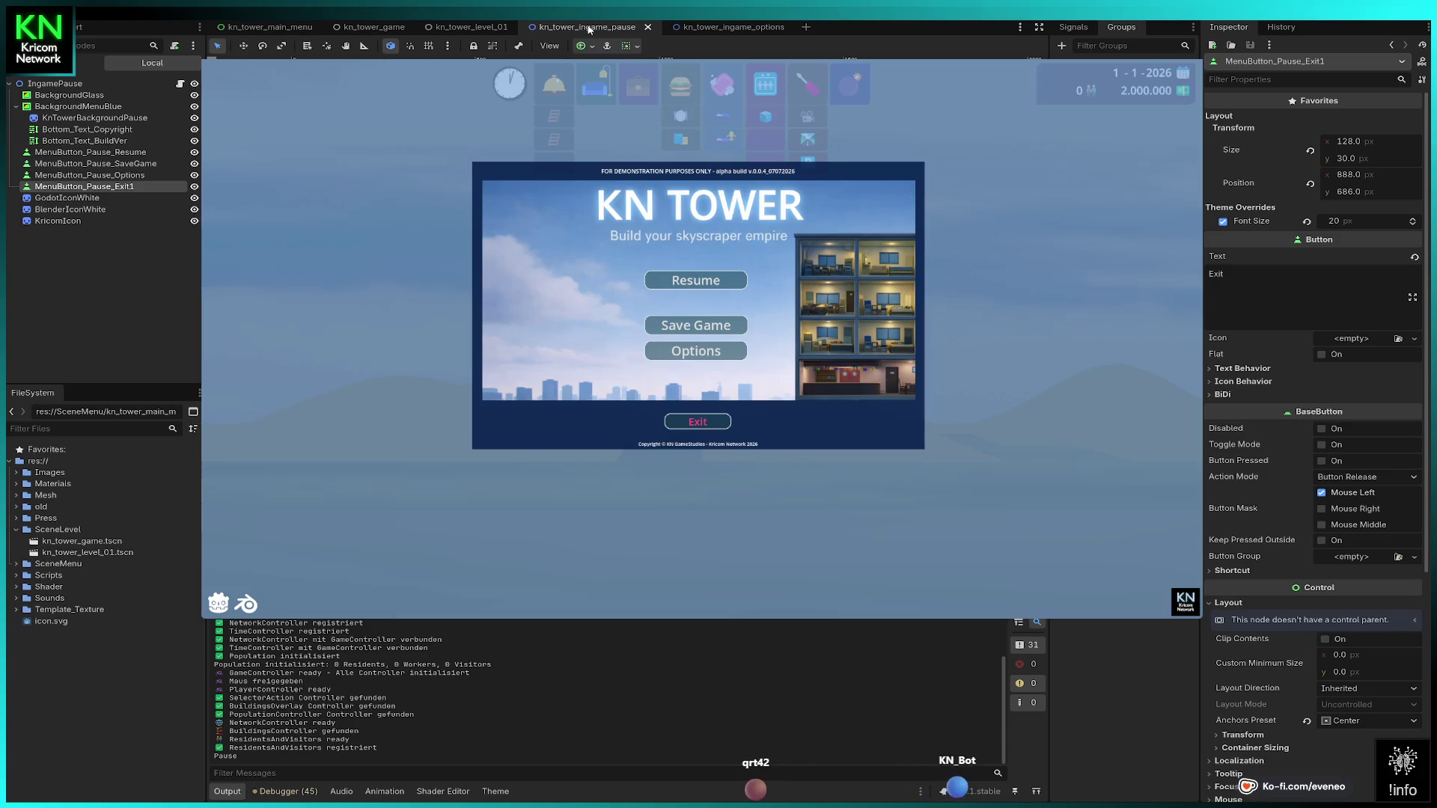
{"action": "mouse_move", "coordinate": [716, 26]}
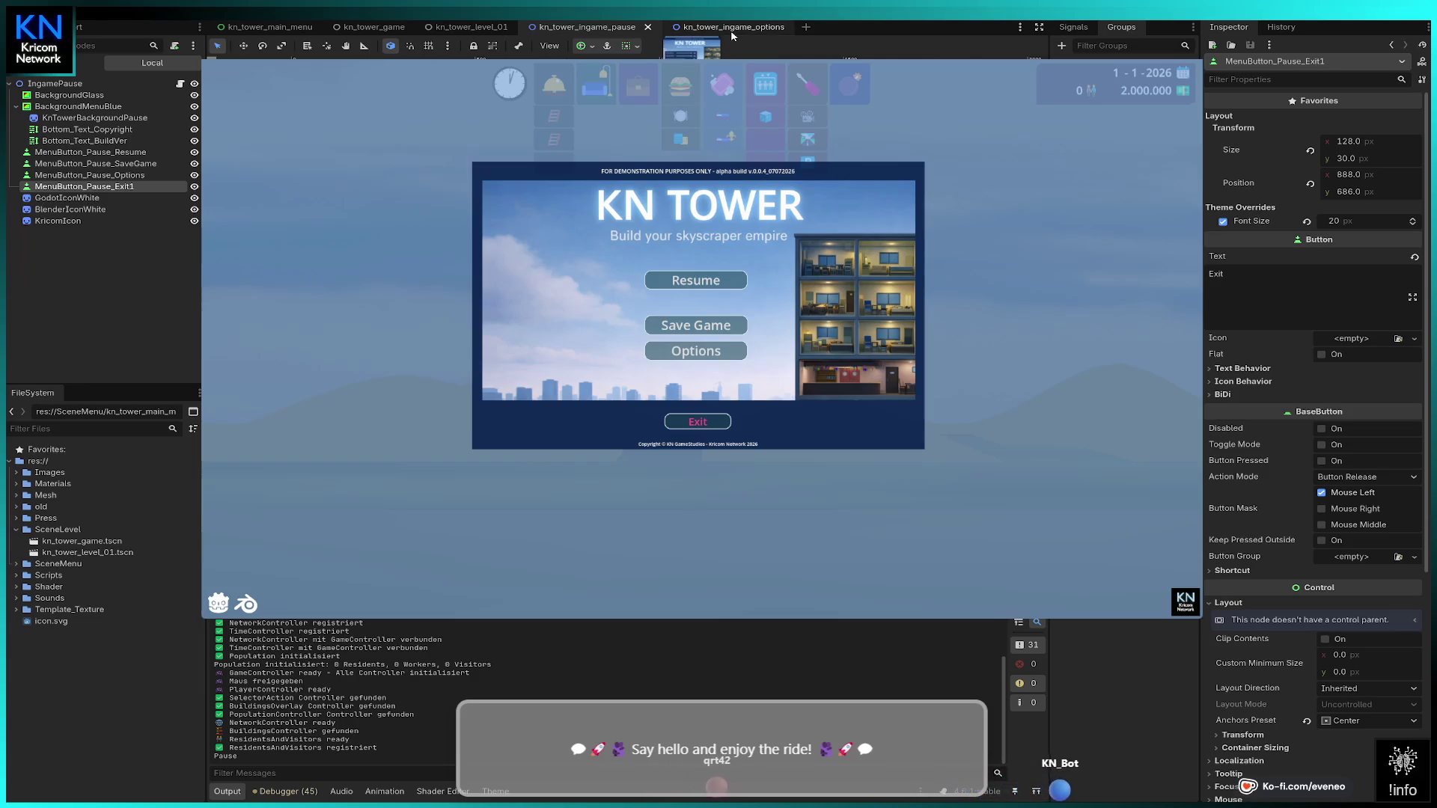
{"action": "left_click", "coordinate": [732, 34]}
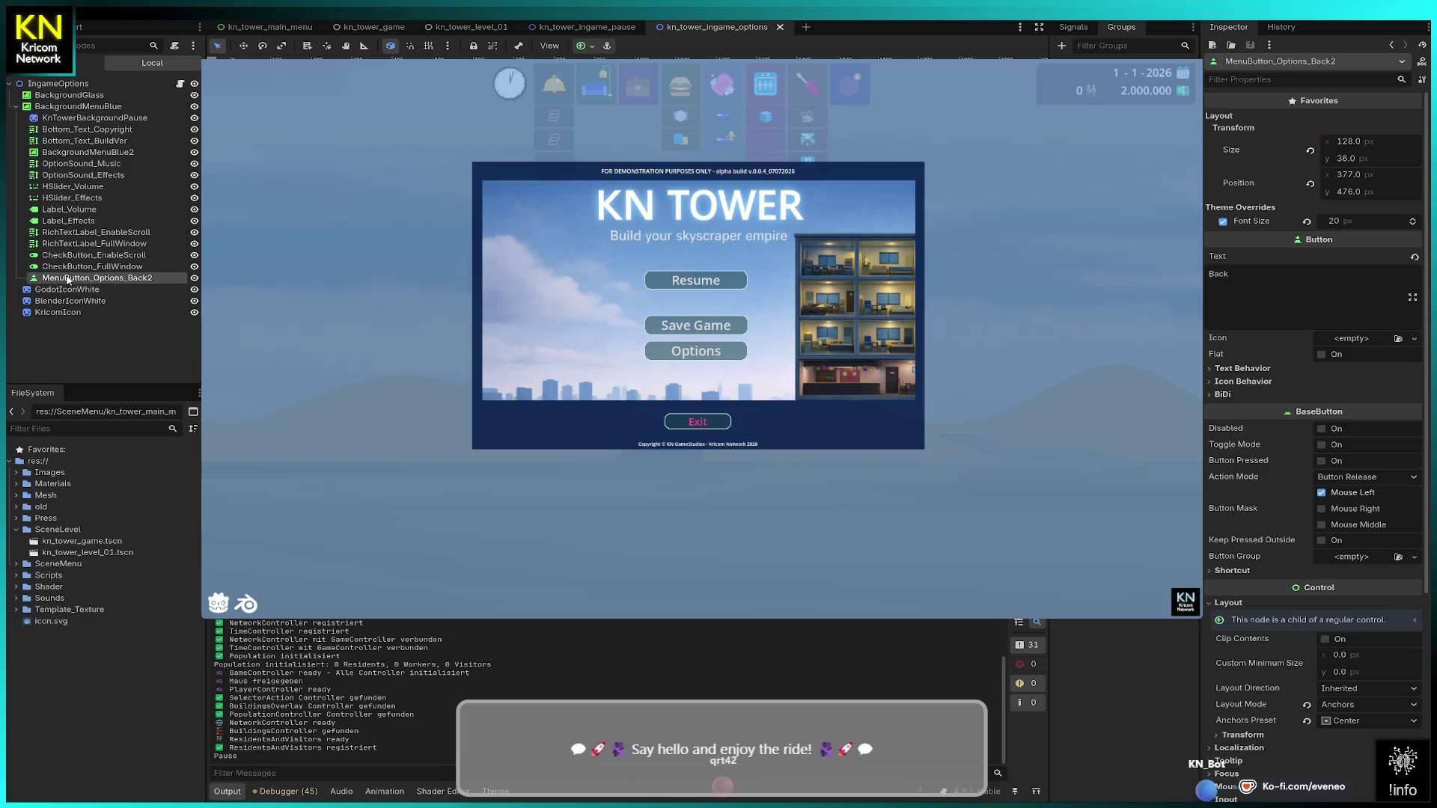
{"action": "left_click_drag", "start_coordinate": [66, 280], "coordinate": [54, 86]}
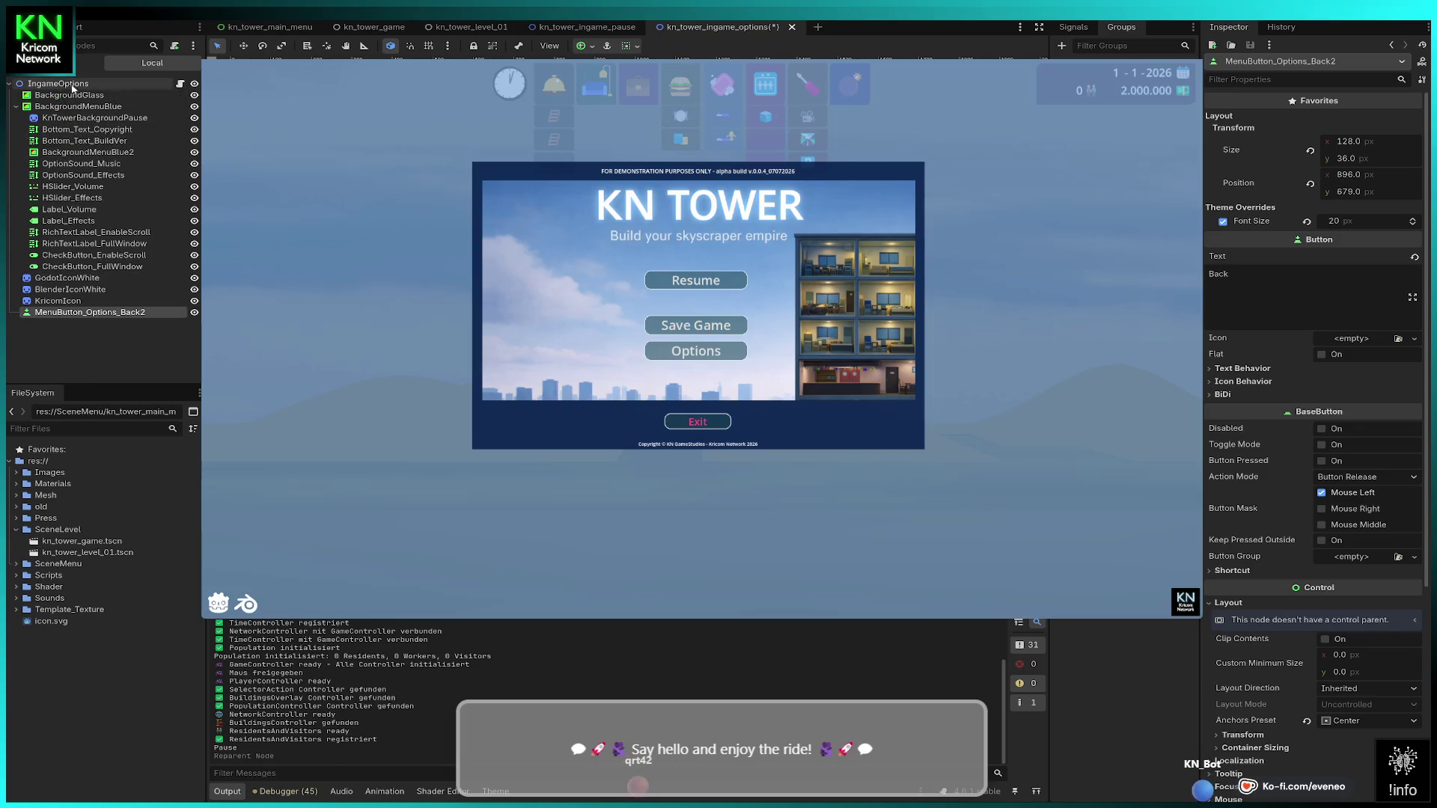
Step: Set the Back button's Position x to 888, checking it against the pause Exit button
{"action": "left_click", "coordinate": [1355, 175]}
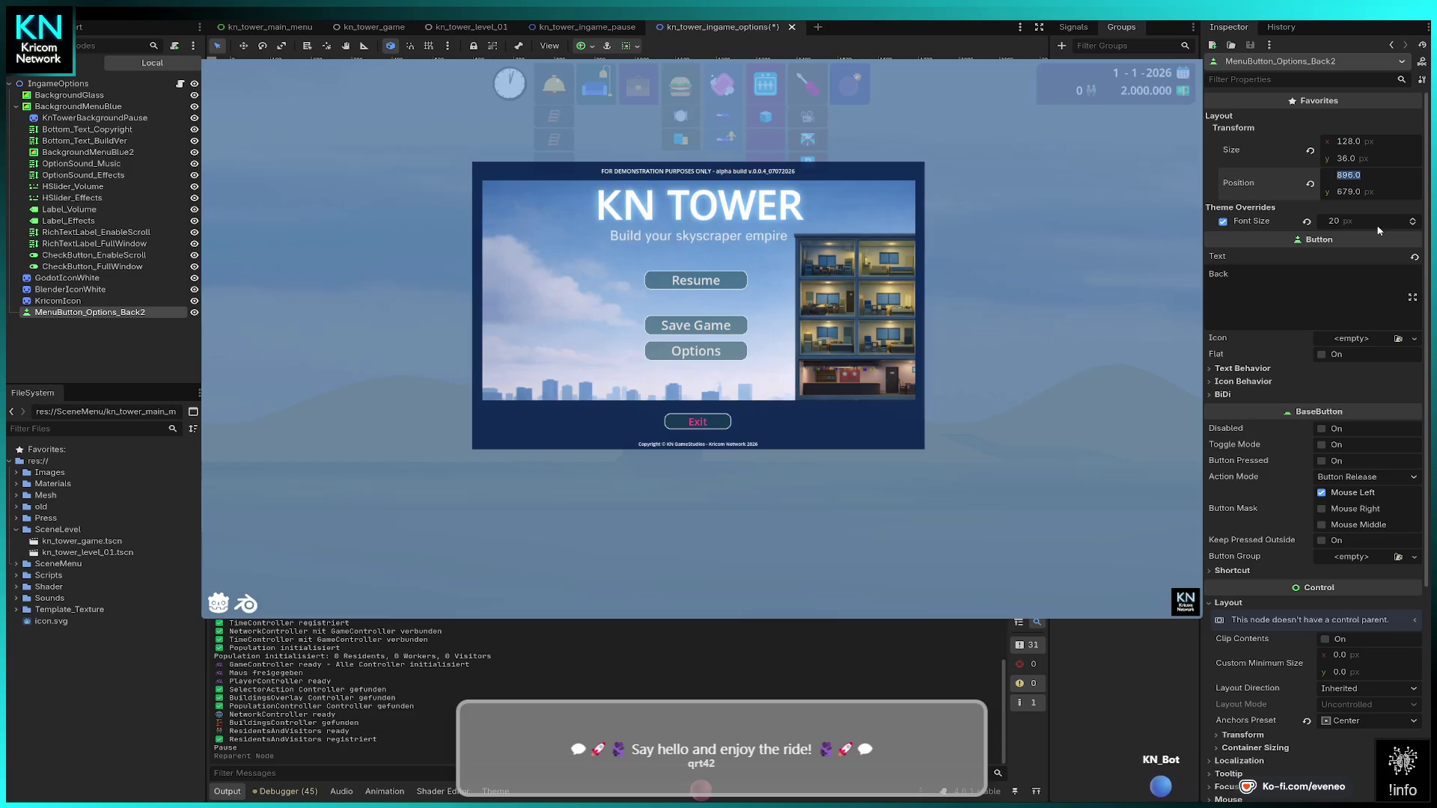
{"action": "type", "text": "888"}
{"action": "key", "text": "Return"}
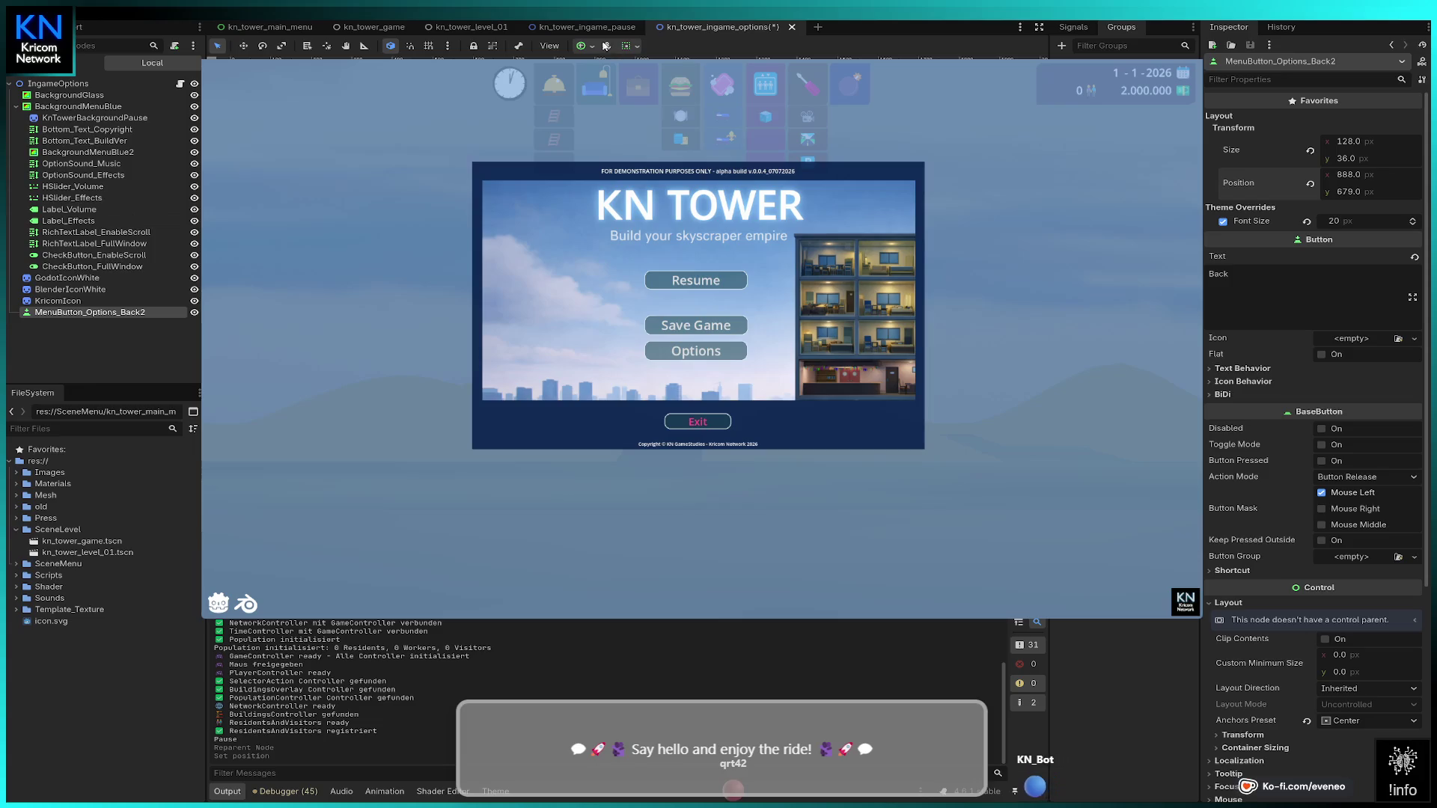
{"action": "left_click", "coordinate": [632, 27]}
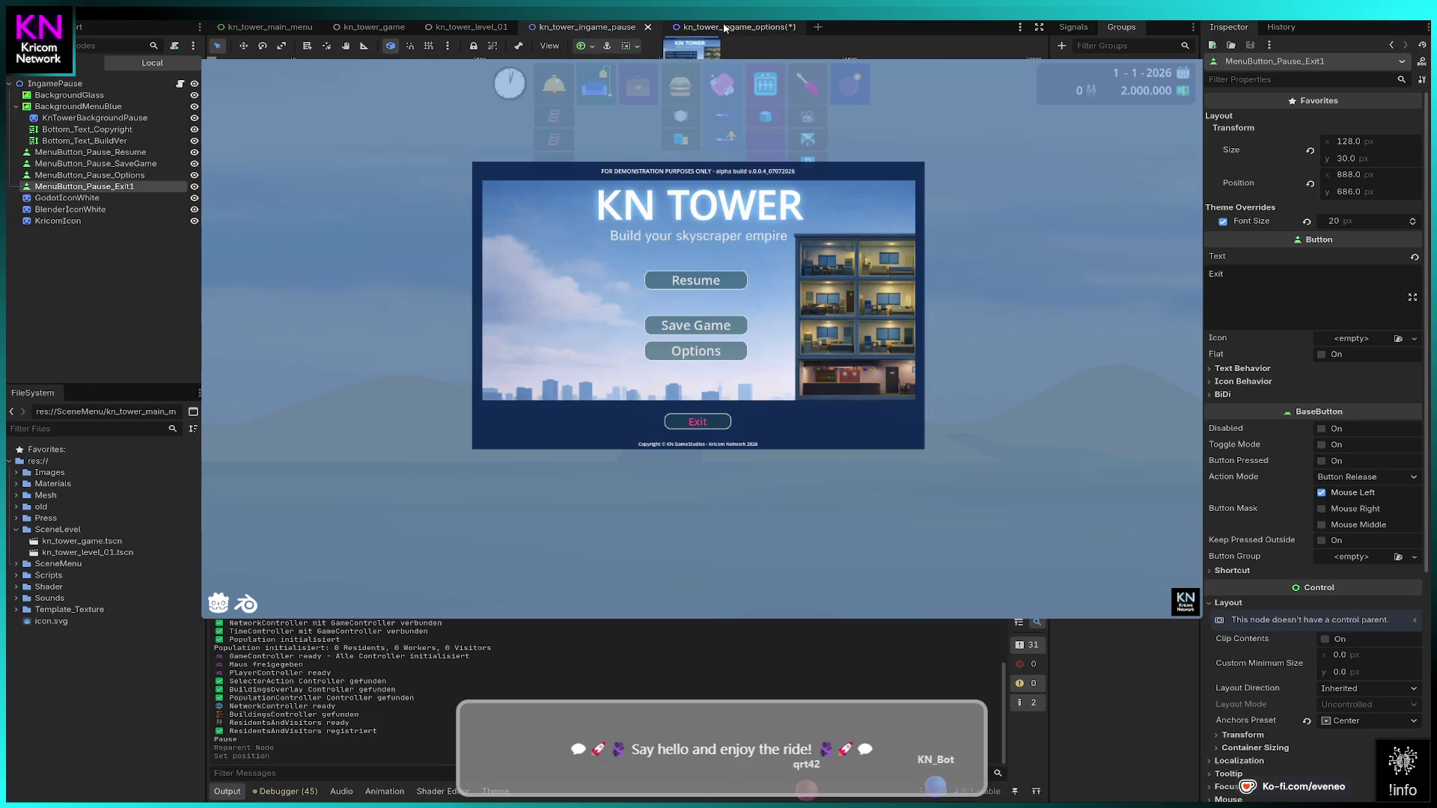
{"action": "left_click", "coordinate": [724, 28]}
Step: Set the Back button's Position y to 686 and nest it under BackgroundMenuBlue
{"action": "left_click", "coordinate": [1356, 193]}
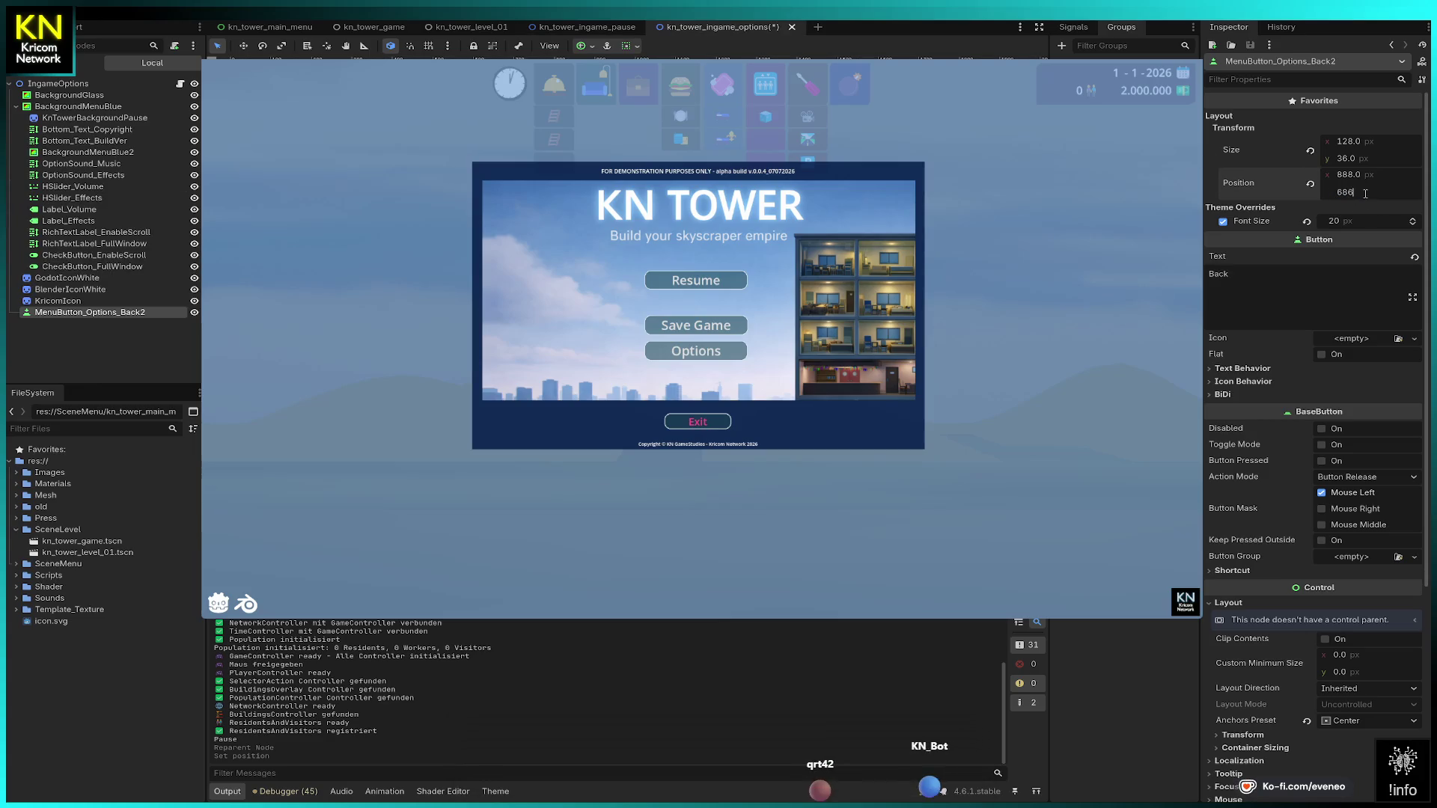
{"action": "type", "text": "86"}
{"action": "key", "text": "Return"}
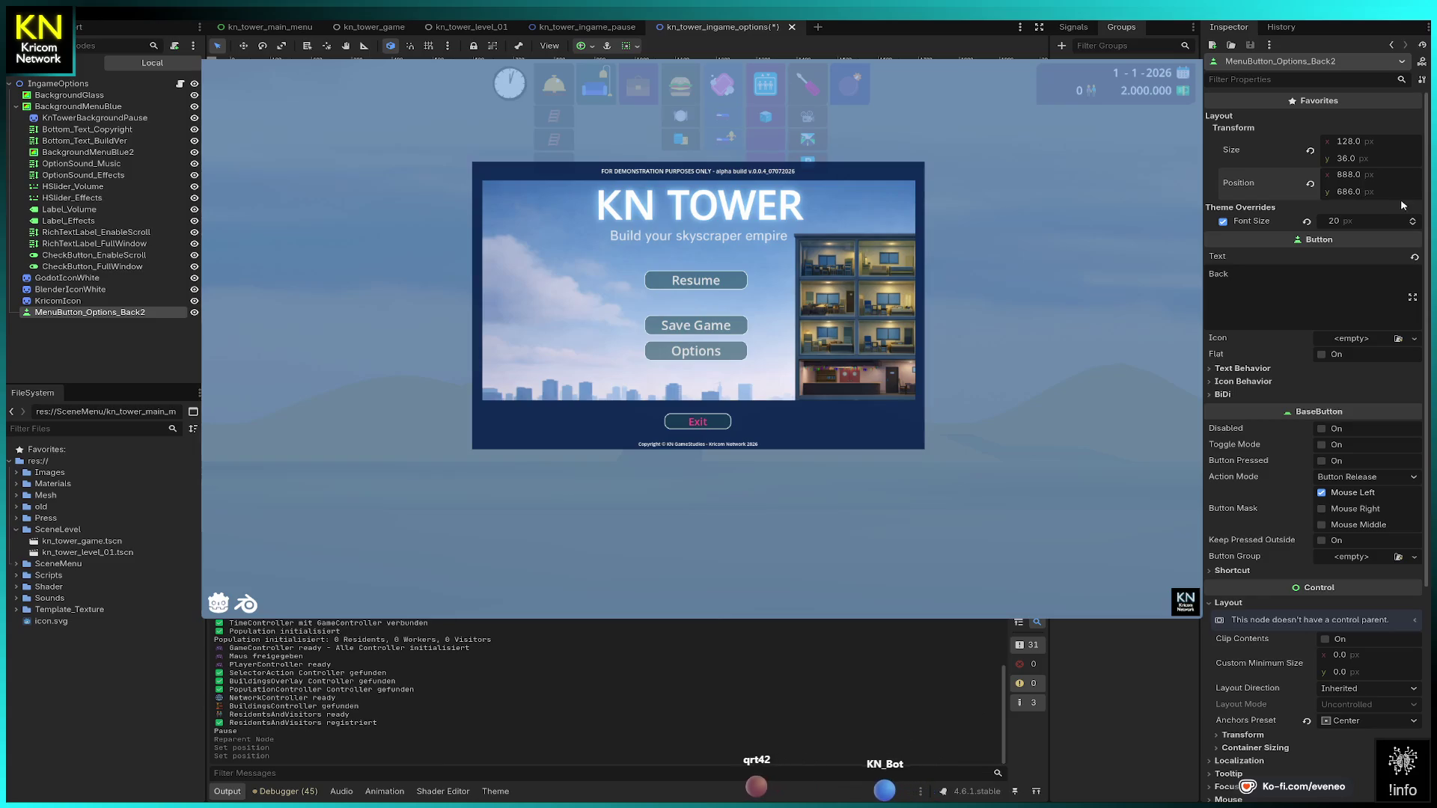
{"action": "left_click_drag", "start_coordinate": [96, 315], "coordinate": [103, 276]}
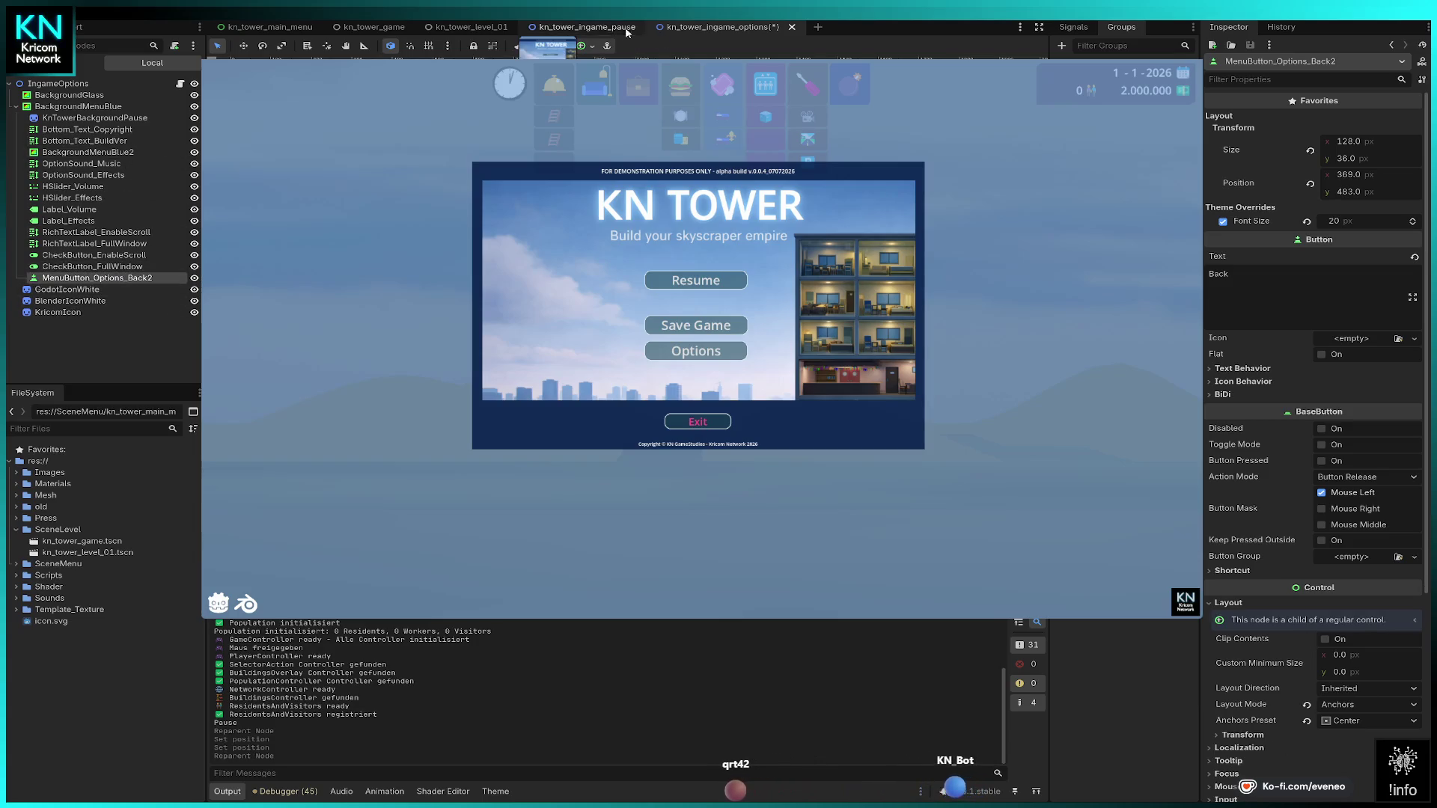
Step: In the pause scene, select the Bottom_Text_Copyright footer to copy it
{"action": "left_click", "coordinate": [587, 27]}
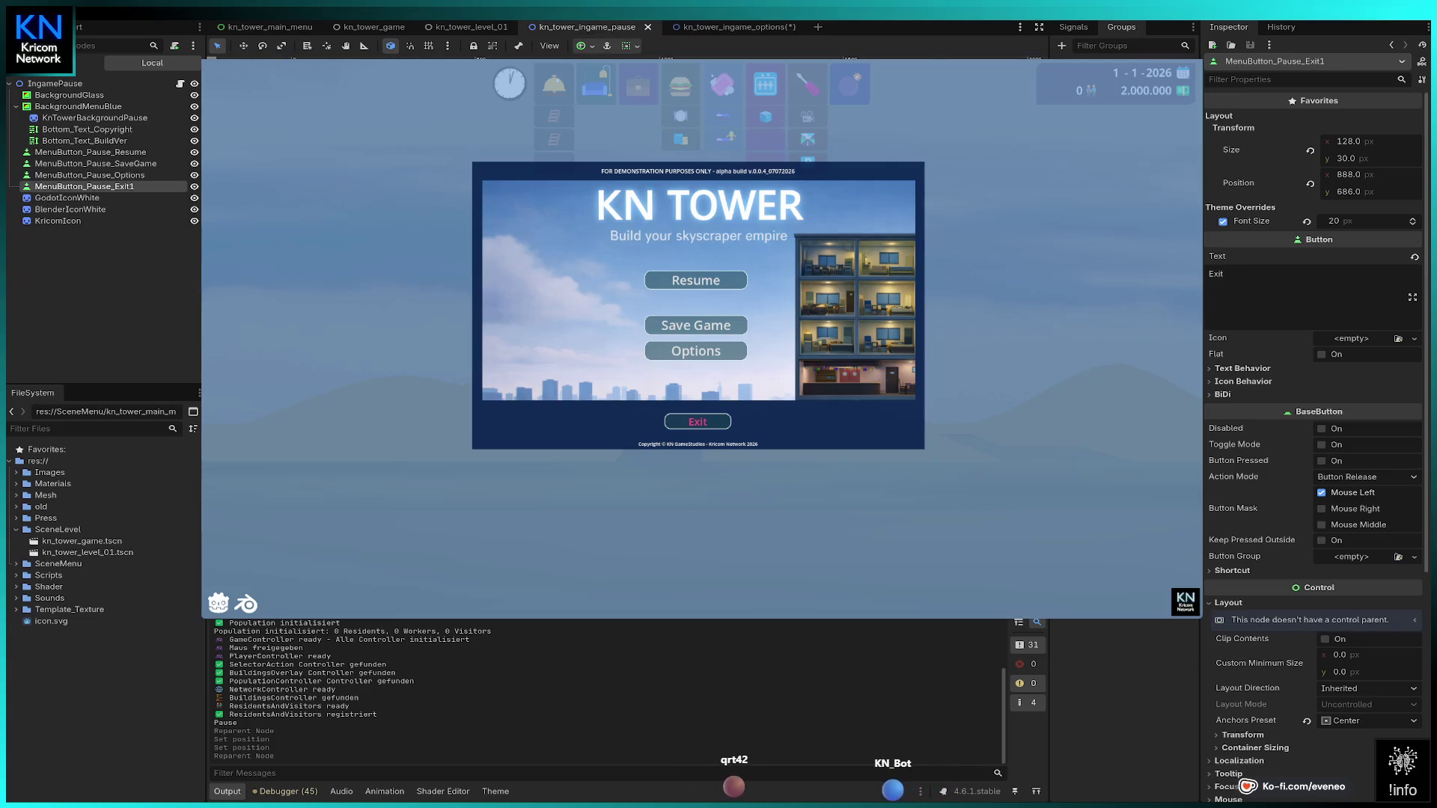
{"action": "left_click", "coordinate": [87, 129]}
{"action": "left_click", "coordinate": [94, 117]}
{"action": "left_click", "coordinate": [104, 131]}
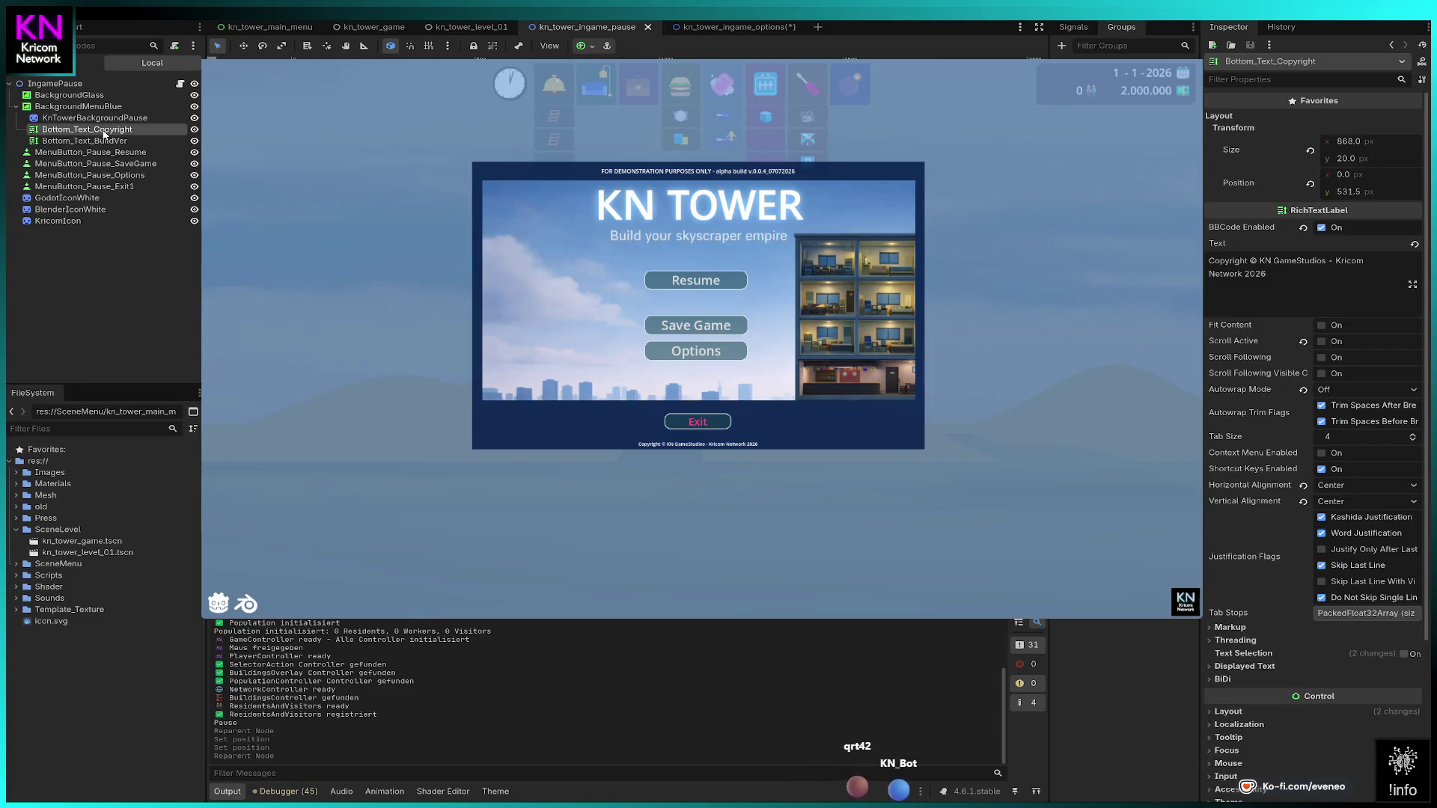
Step: Delete the options scene's copyright footer and paste the pause version under IngameOptions
{"action": "left_click", "coordinate": [716, 26]}
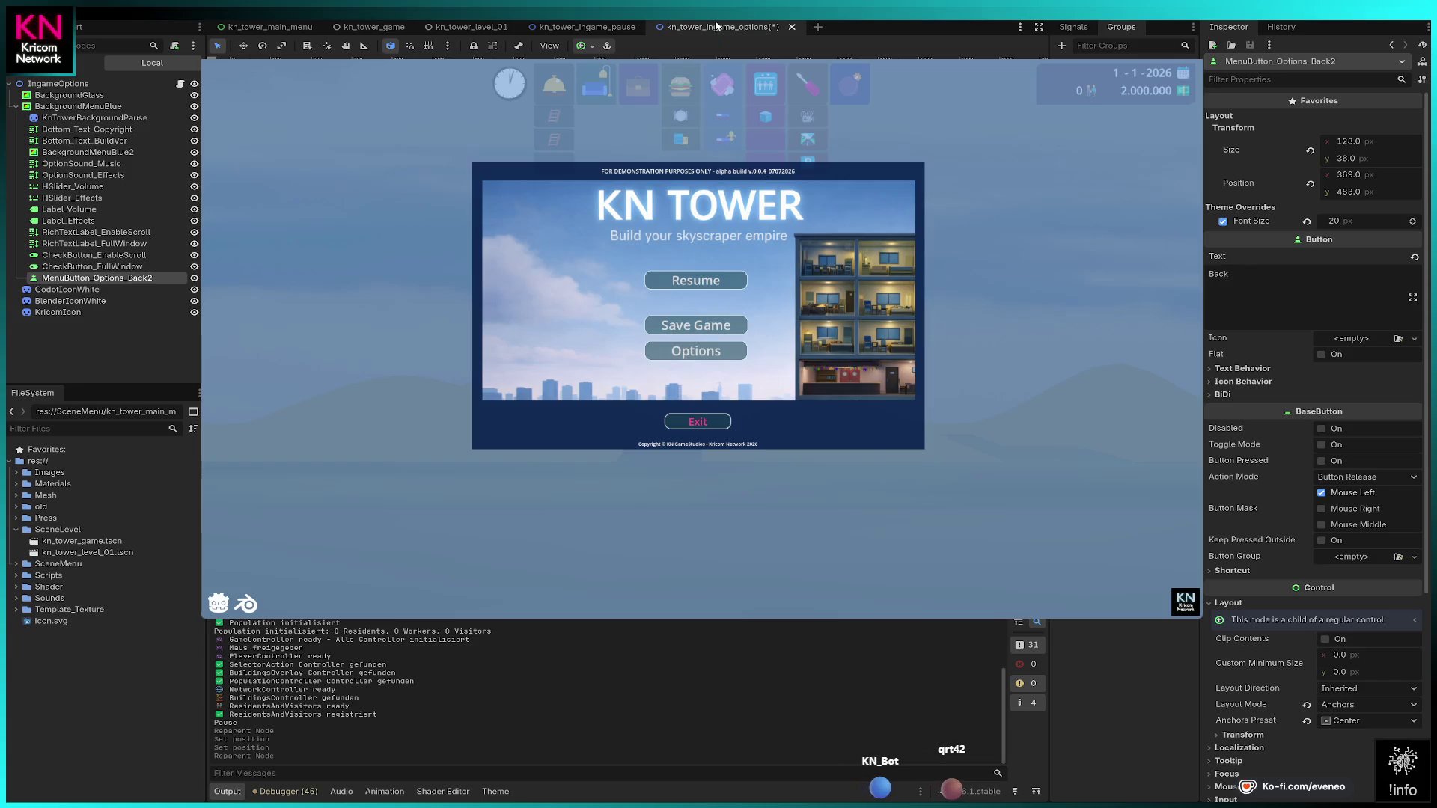
{"action": "left_click", "coordinate": [128, 130]}
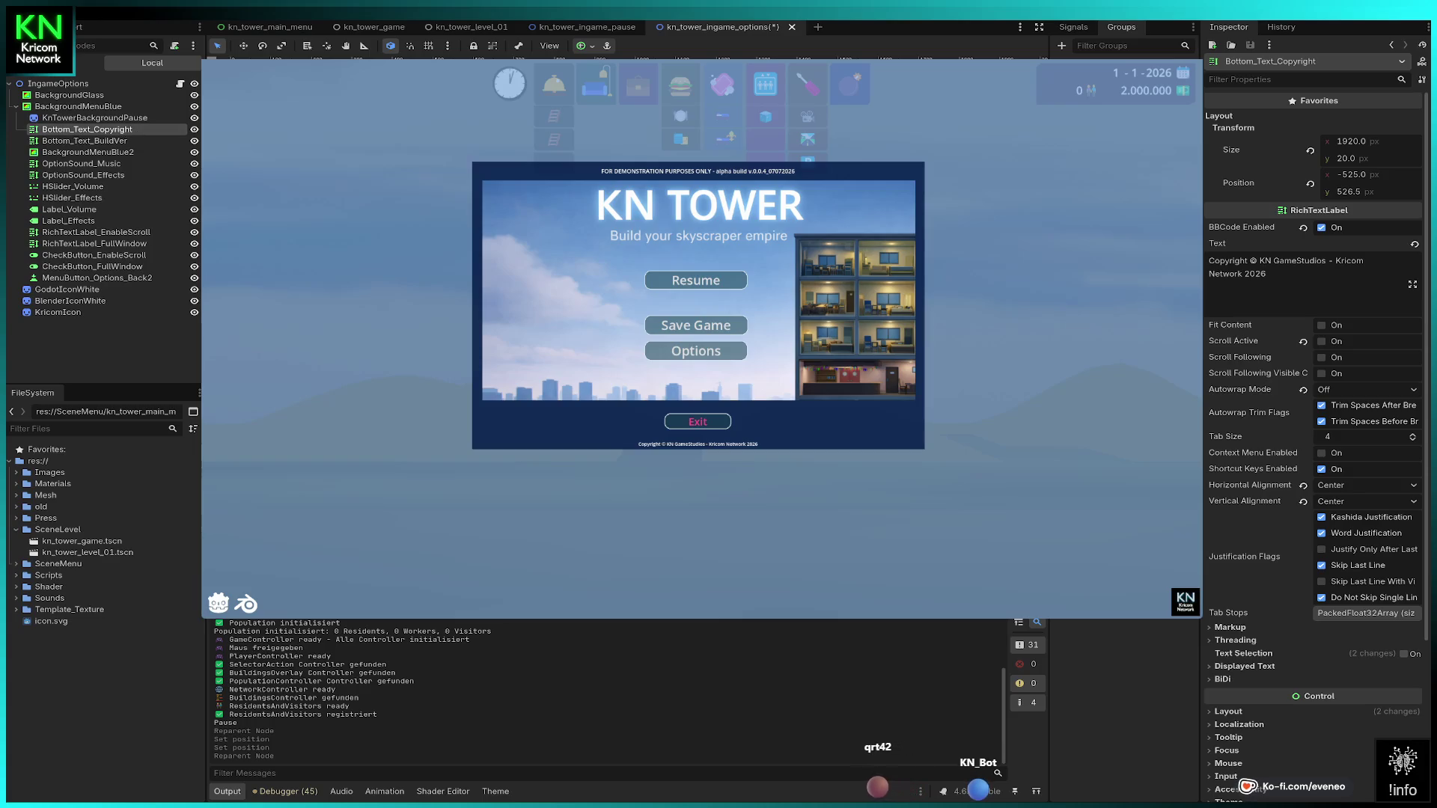
{"action": "key", "text": "Delete"}
{"action": "left_click", "coordinate": [85, 86]}
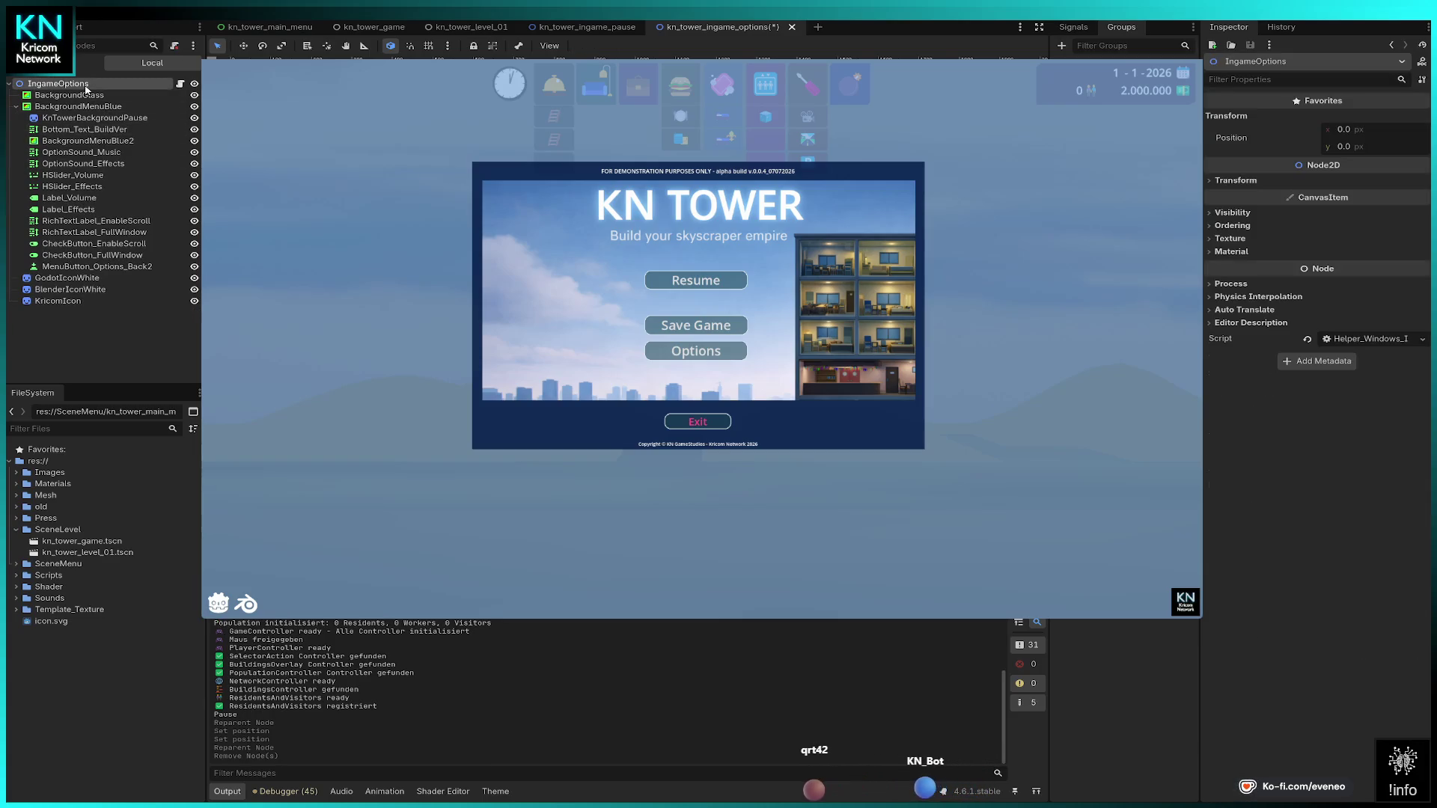
{"action": "key", "text": "ctrl+v"}
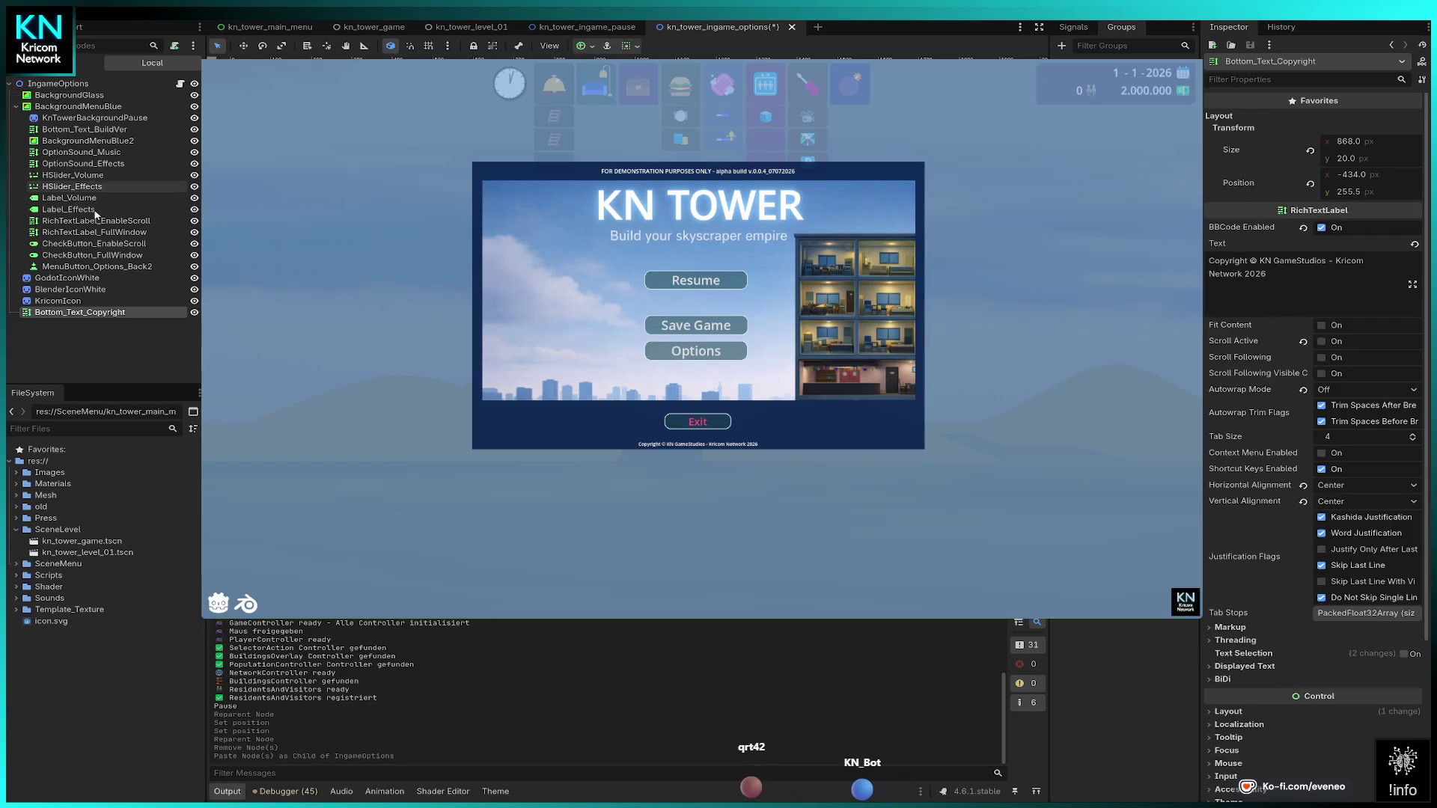
{"action": "left_click_drag", "start_coordinate": [80, 312], "coordinate": [95, 129]}
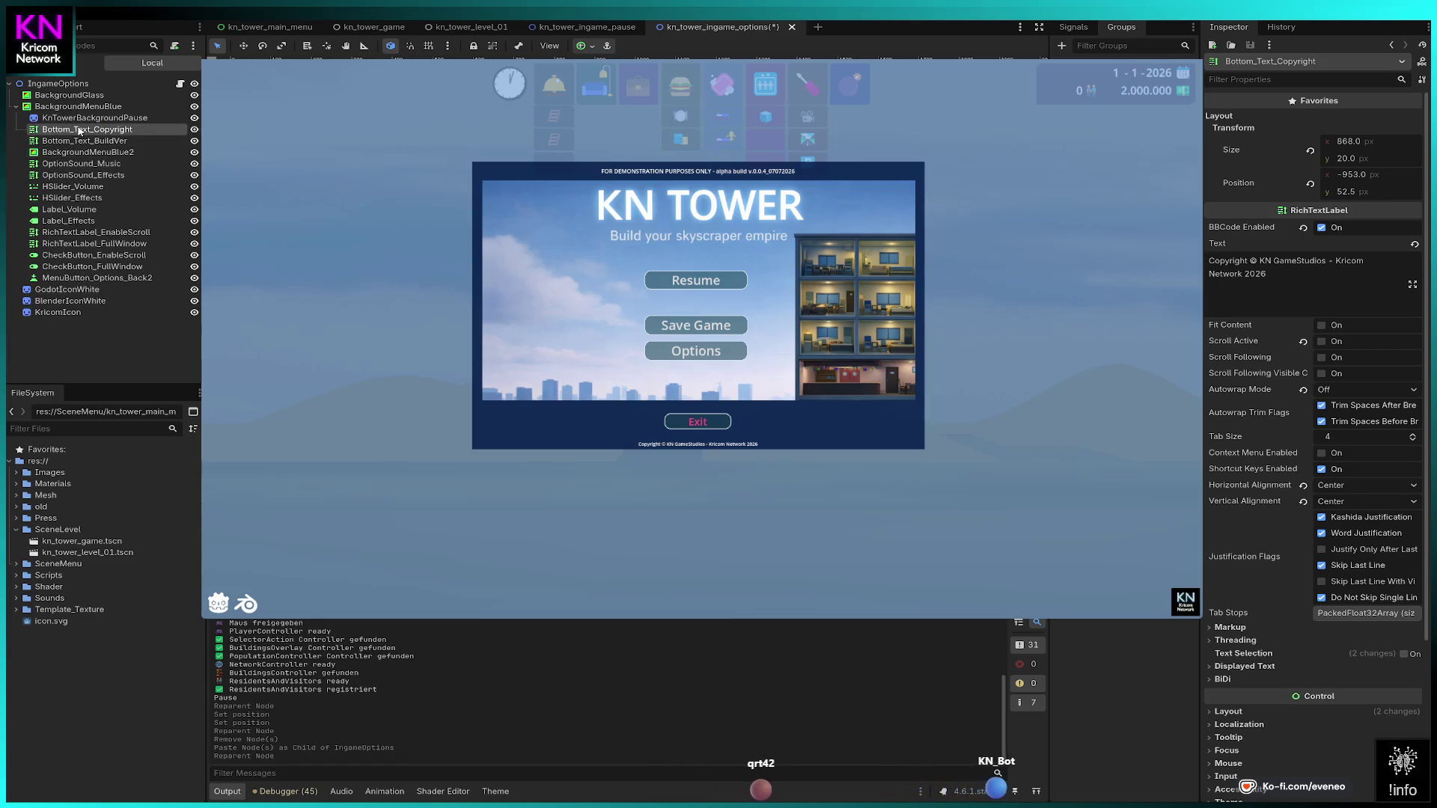
Step: Paste the footer inside BackgroundMenuBlue, remove the leftover copy, and rename it Bottom_Text_Copyright
{"action": "left_click", "coordinate": [74, 107]}
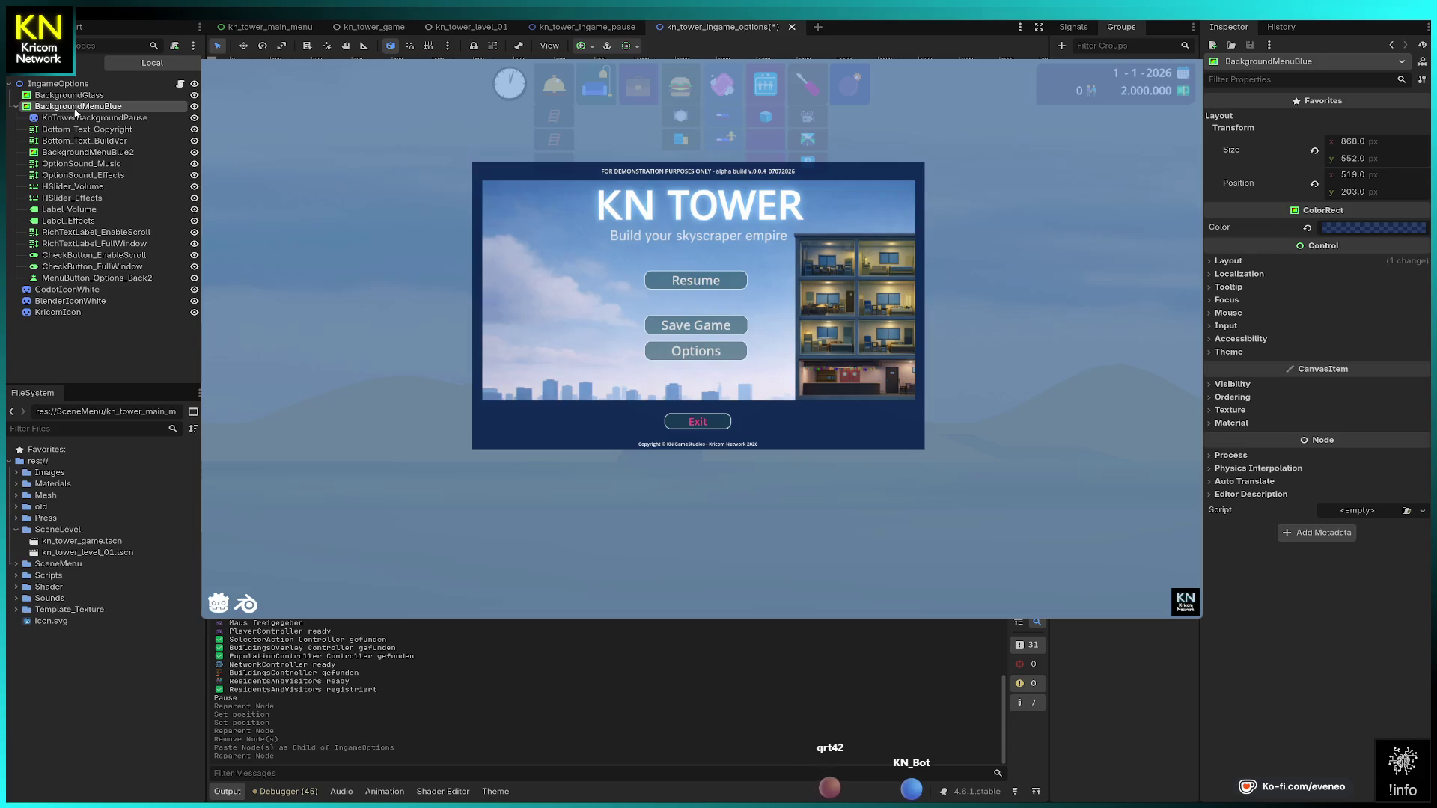
{"action": "key", "text": "ctrl+v"}
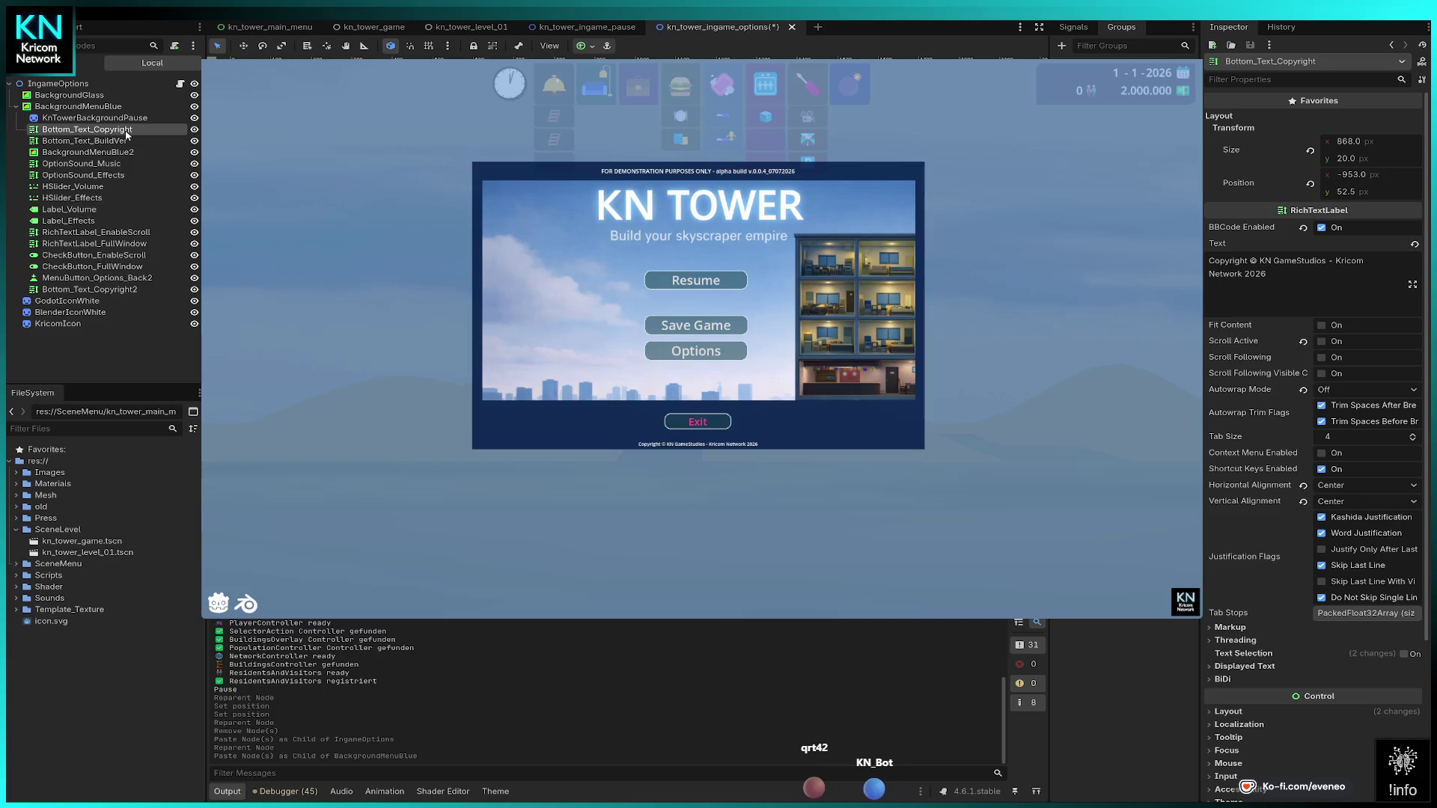
{"action": "key", "text": "Delete"}
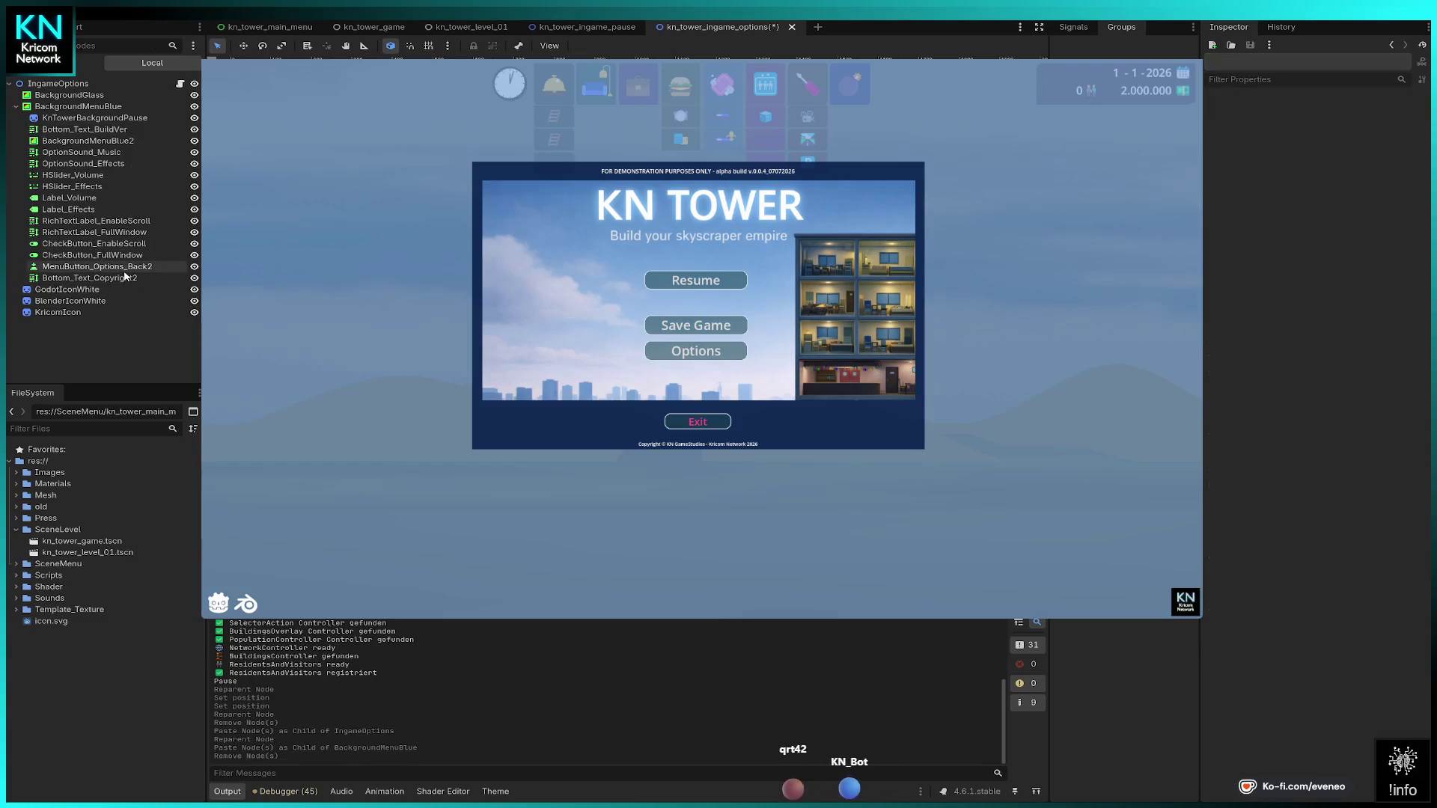
{"action": "left_click_drag", "start_coordinate": [120, 278], "coordinate": [119, 130]}
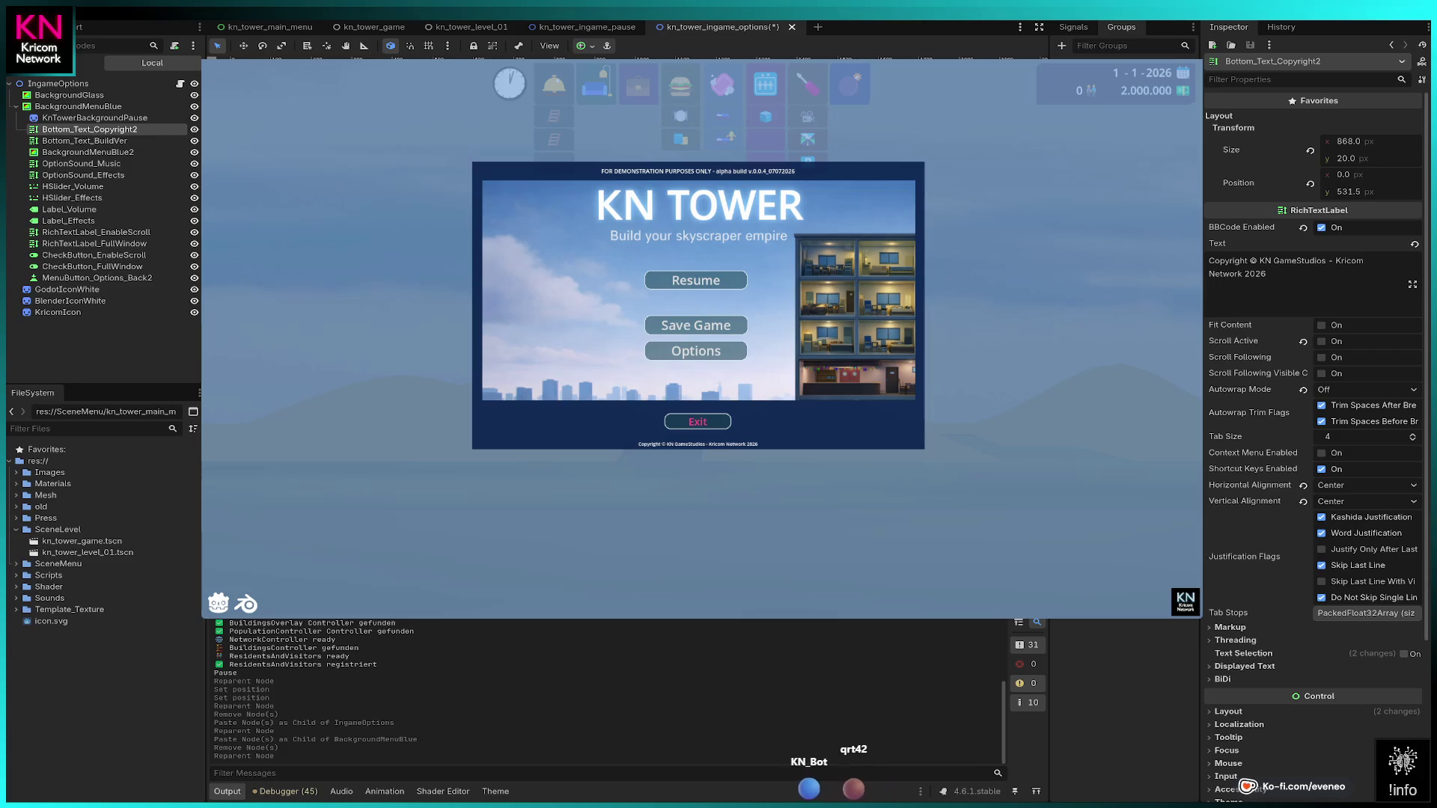
{"action": "key", "text": "BackSpace"}
{"action": "key", "text": "Return"}
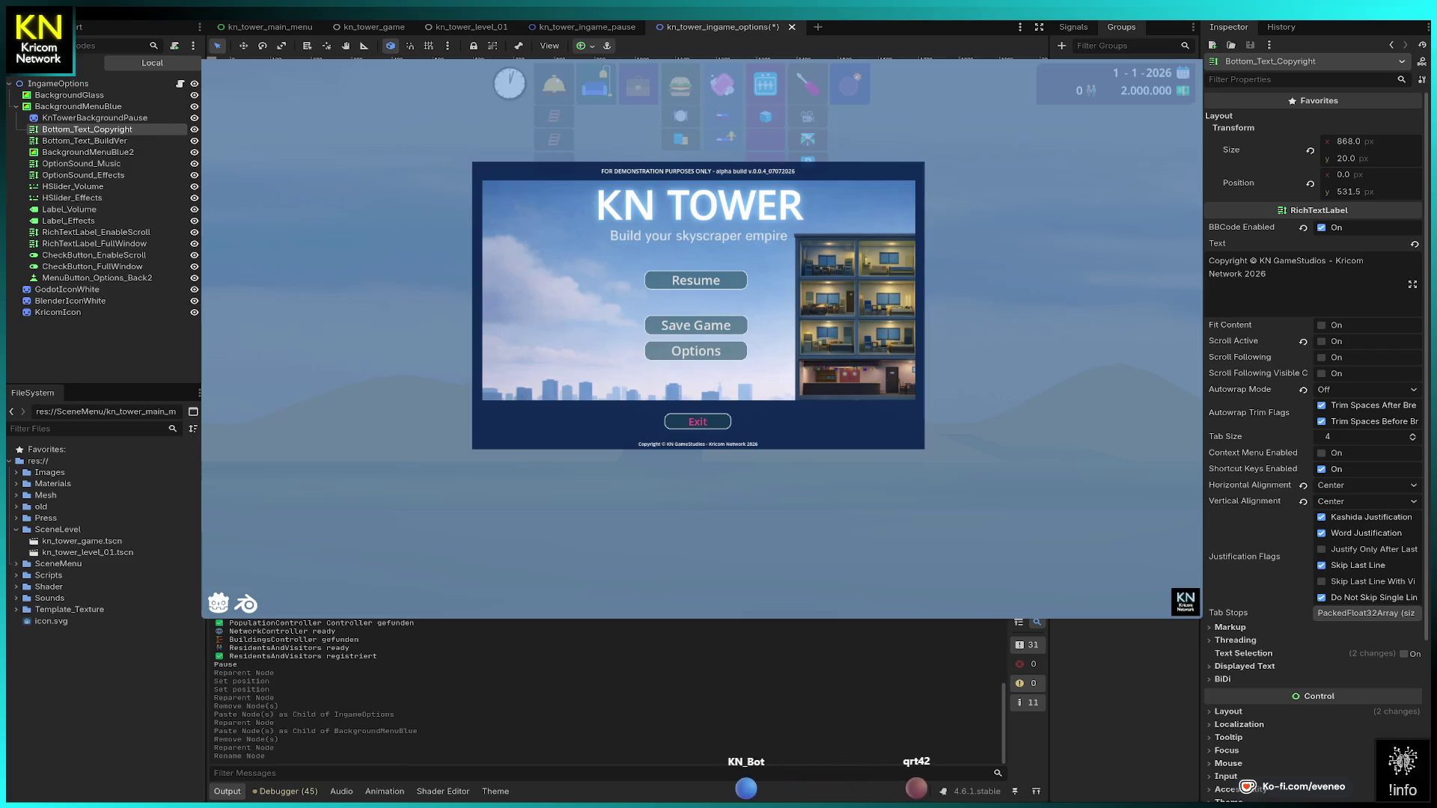
Step: Select Bottom_Text_BuildVer in the options scene, then in the pause scene
{"action": "left_click", "coordinate": [84, 140]}
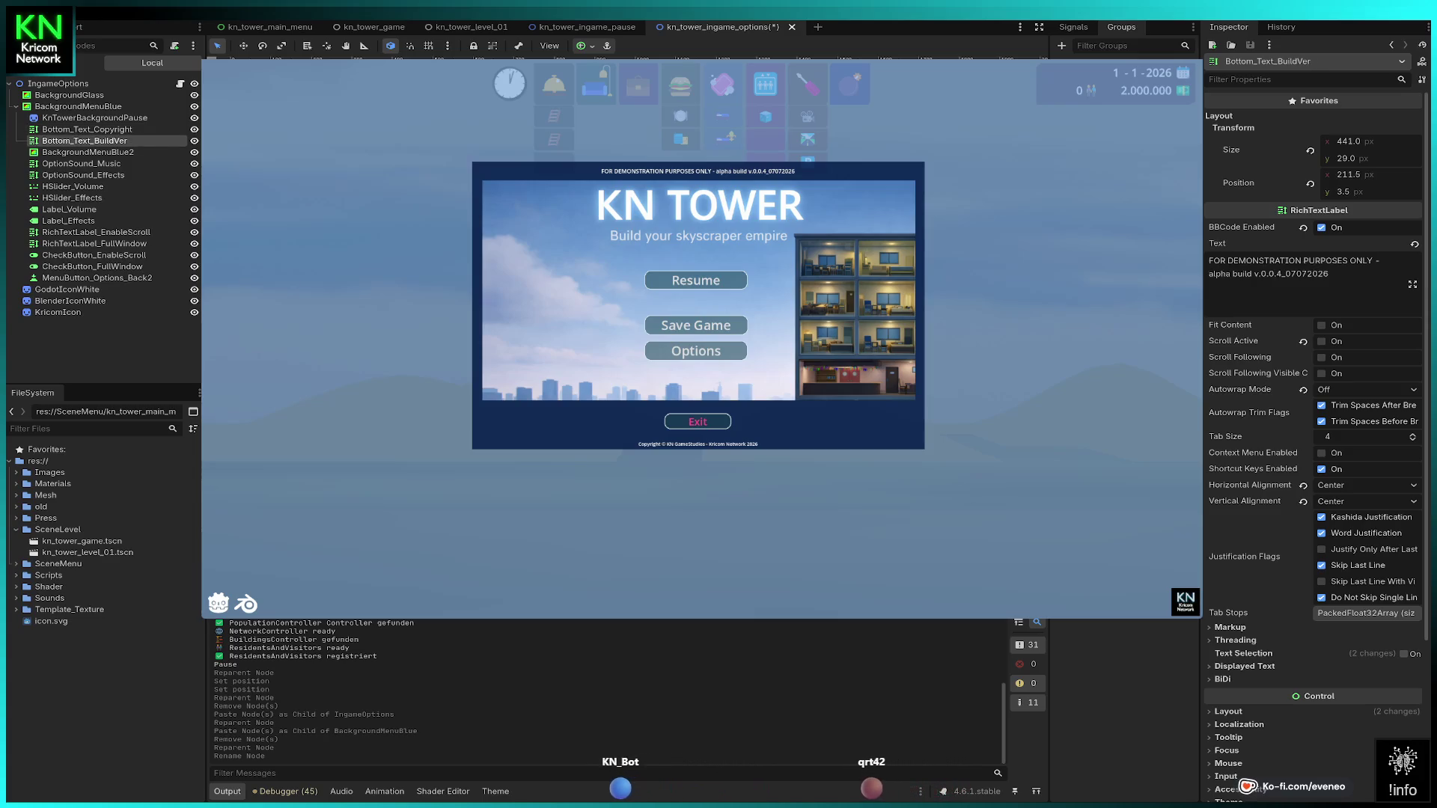
{"action": "mouse_move", "coordinate": [546, 29]}
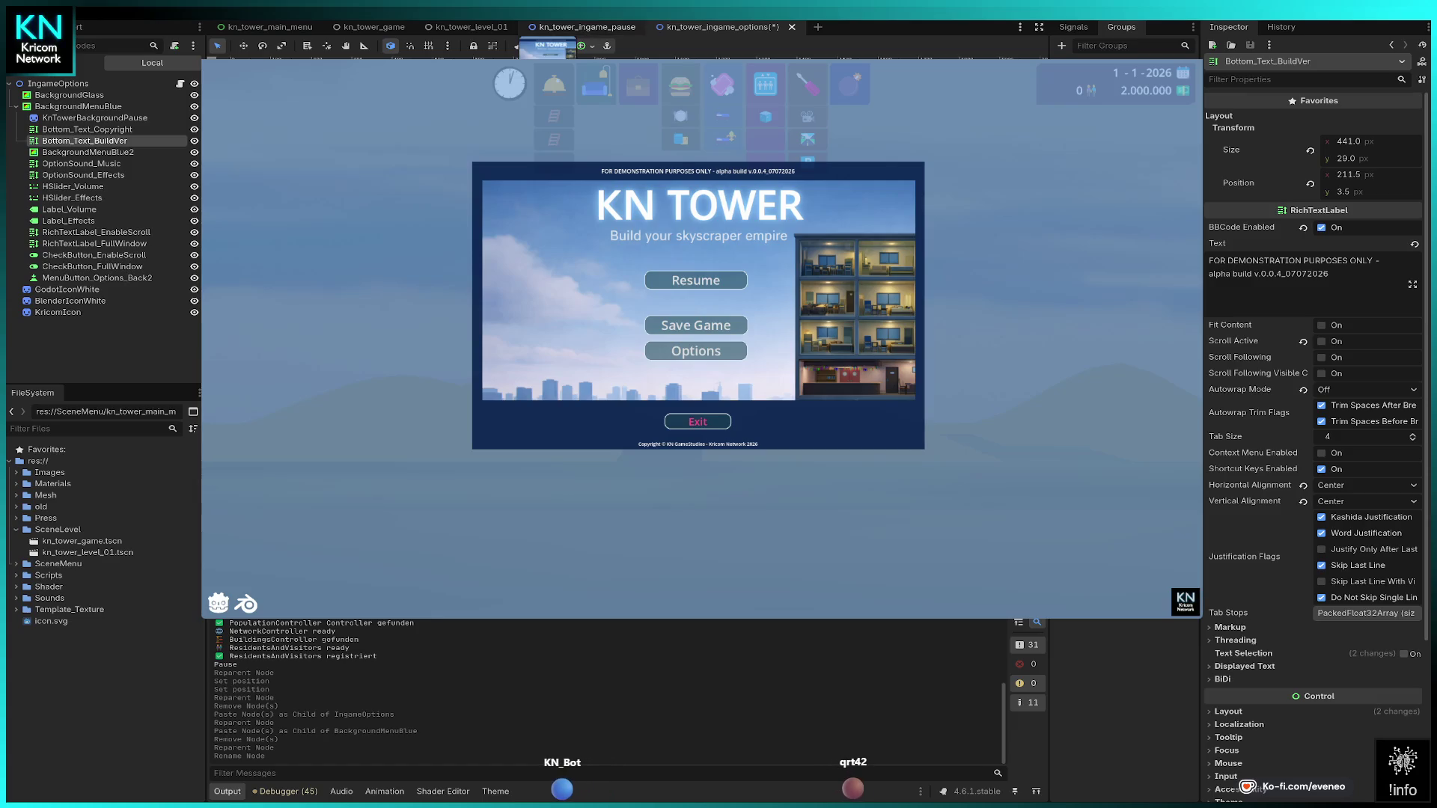
{"action": "left_click", "coordinate": [582, 27]}
{"action": "left_click", "coordinate": [82, 140]}
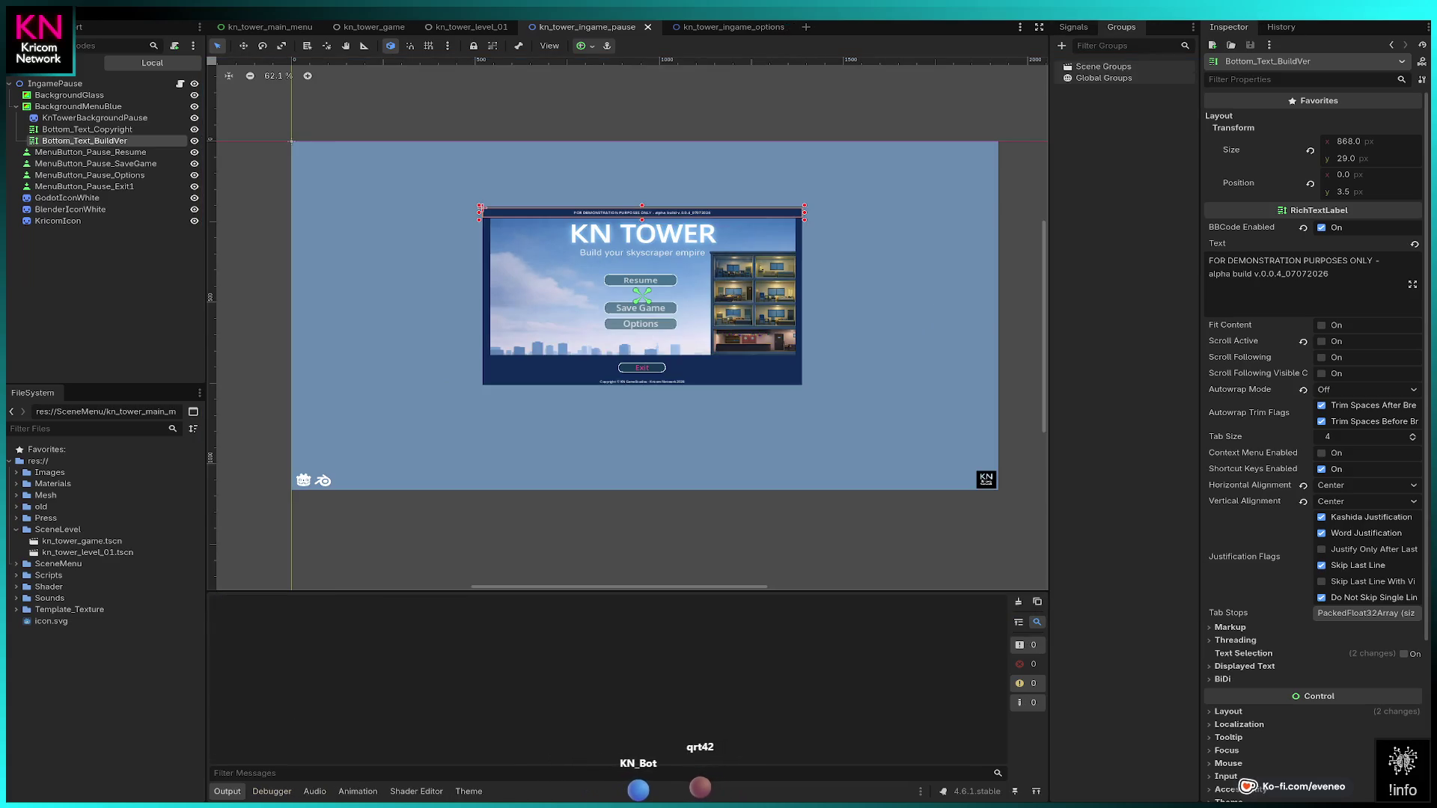
Step: Run the game with F5, start a new game, pause and open Options
{"action": "key", "text": "F5"}
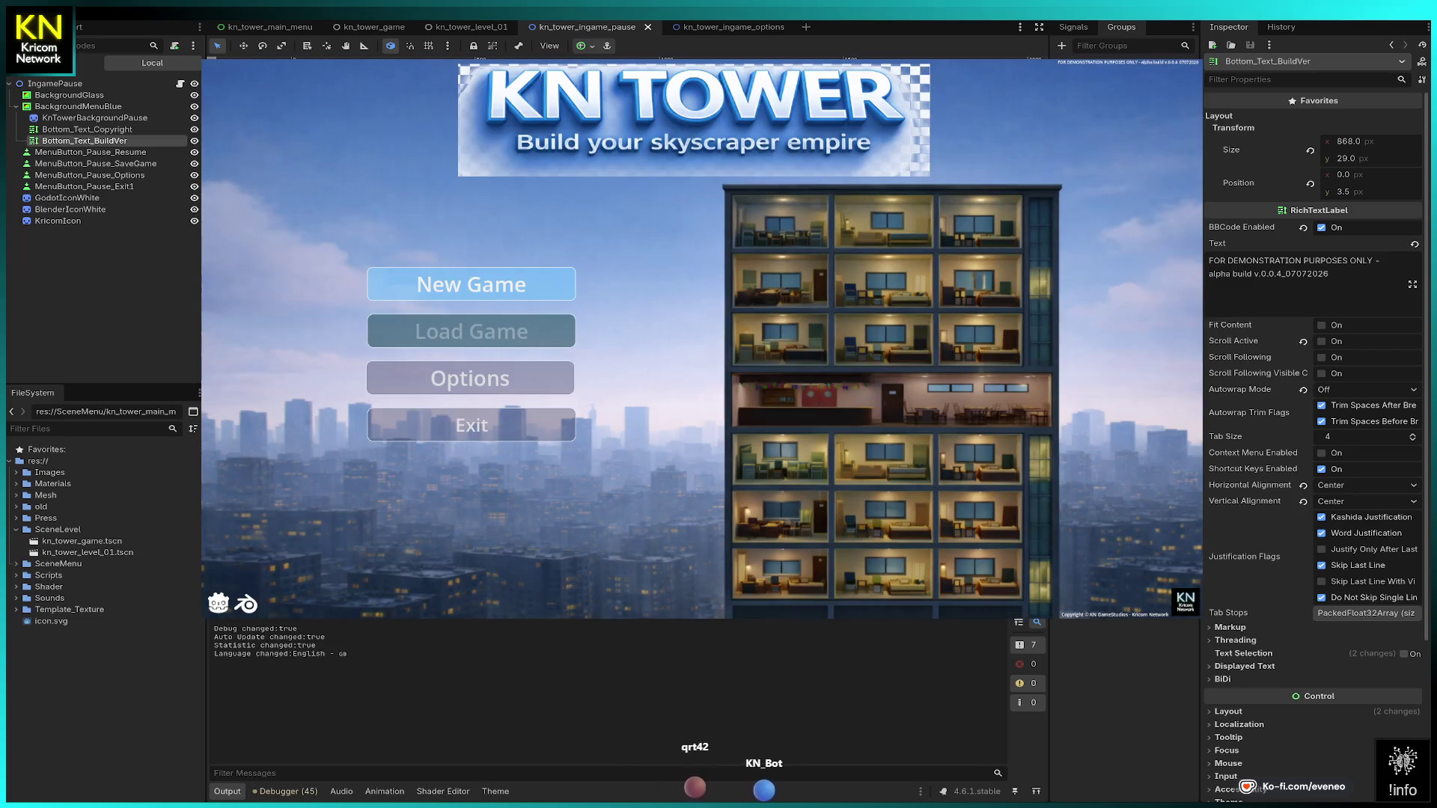
{"action": "left_click", "coordinate": [470, 284]}
{"action": "key", "text": "Escape"}
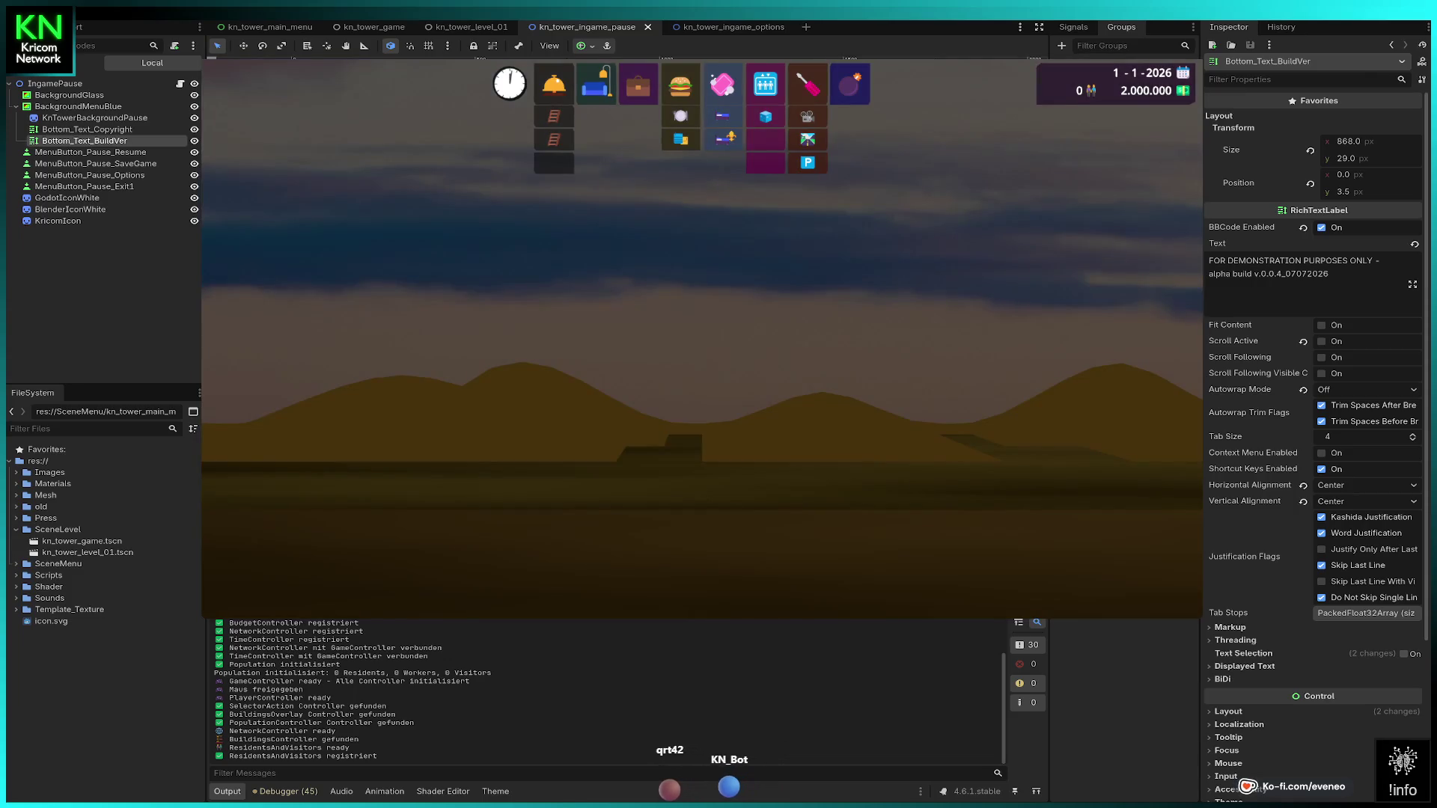
{"action": "key", "text": "Escape"}
{"action": "key", "text": "Down"}
{"action": "key", "text": "Down"}
{"action": "key", "text": "Down"}
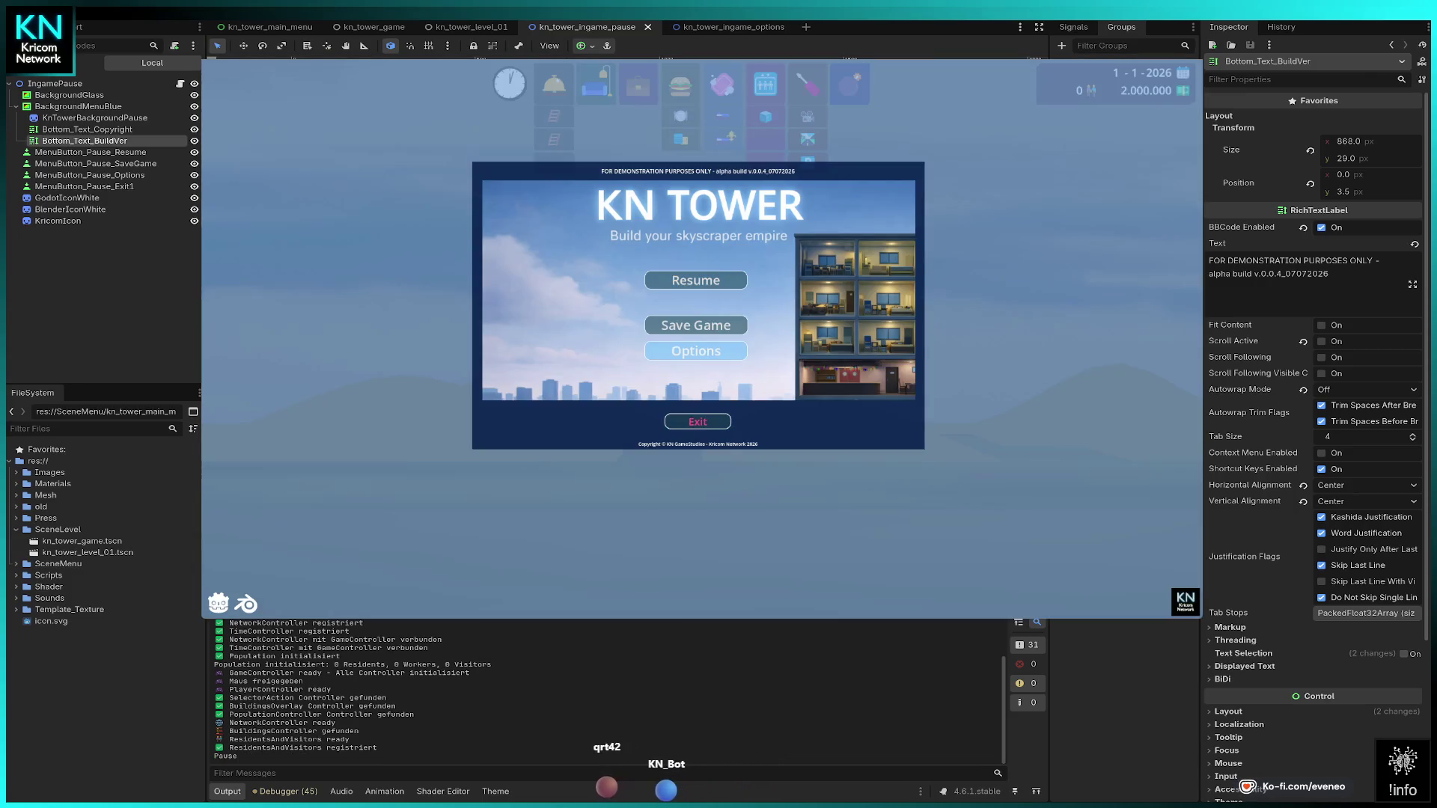
{"action": "key", "text": "Return"}
Step: Return to the pause menu and reopen Options, then move Bottom_Text_BuildVer under IngamePause
{"action": "key", "text": "Return"}
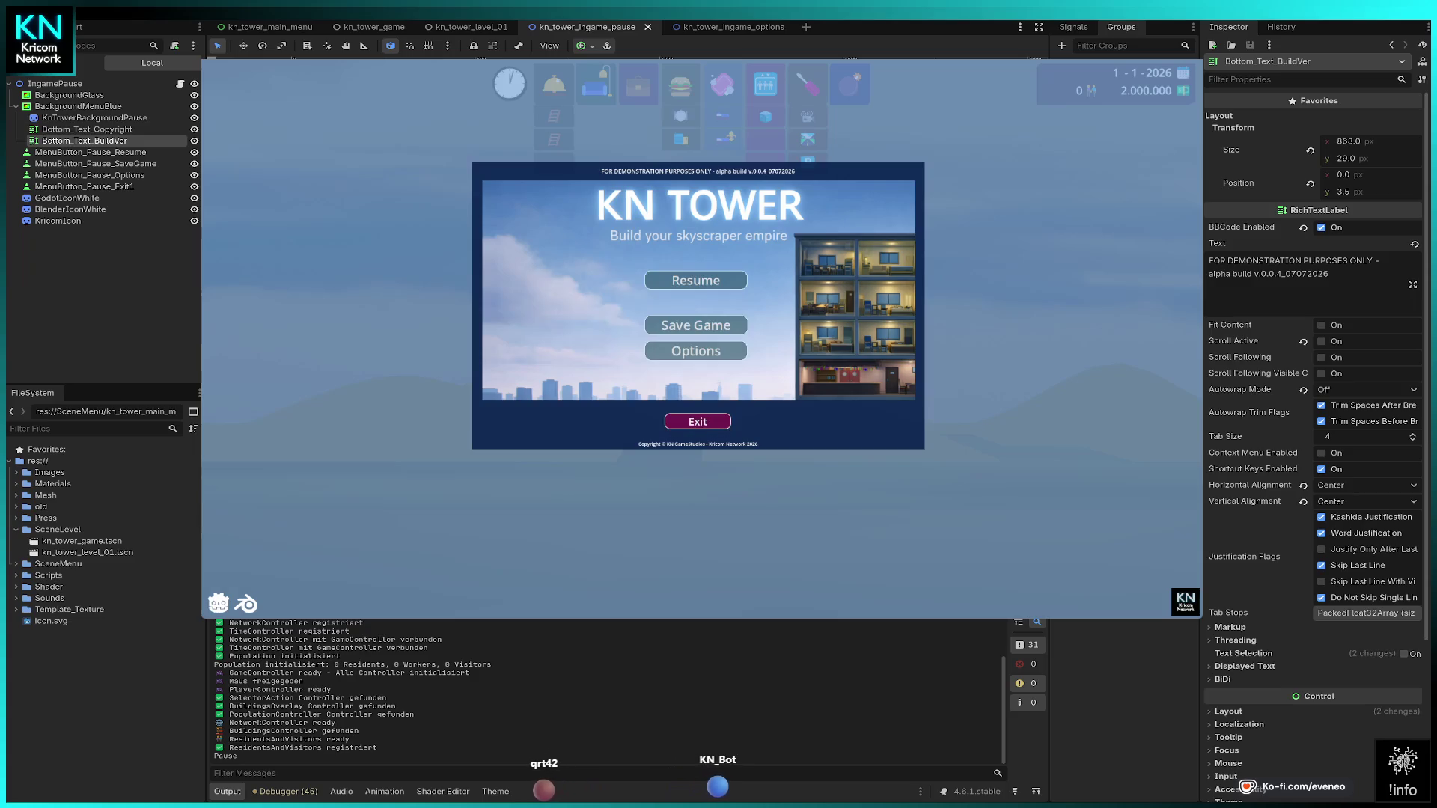
{"action": "key", "text": "Return"}
{"action": "key", "text": "Down"}
{"action": "key", "text": "Return"}
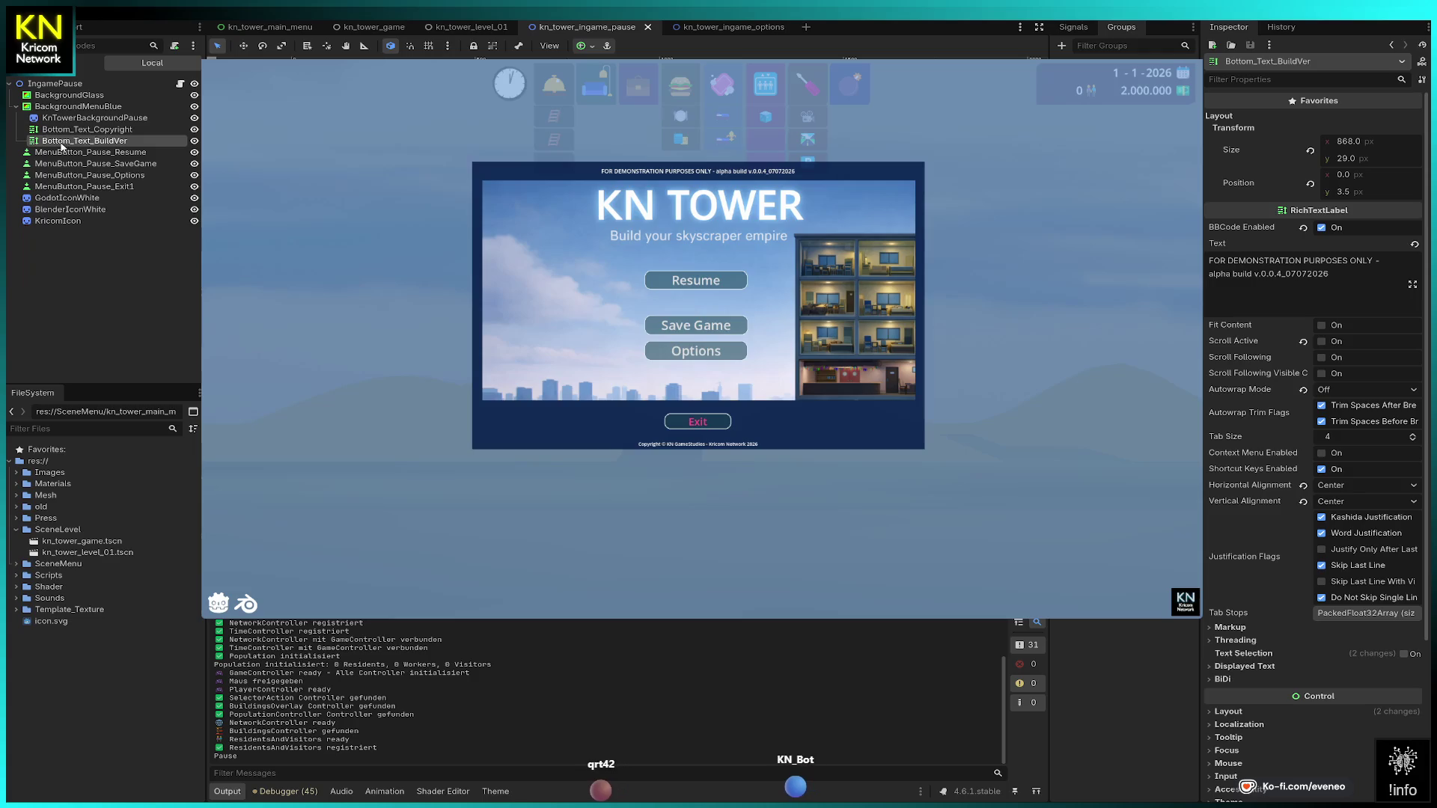
{"action": "left_click_drag", "start_coordinate": [62, 147], "coordinate": [65, 86]}
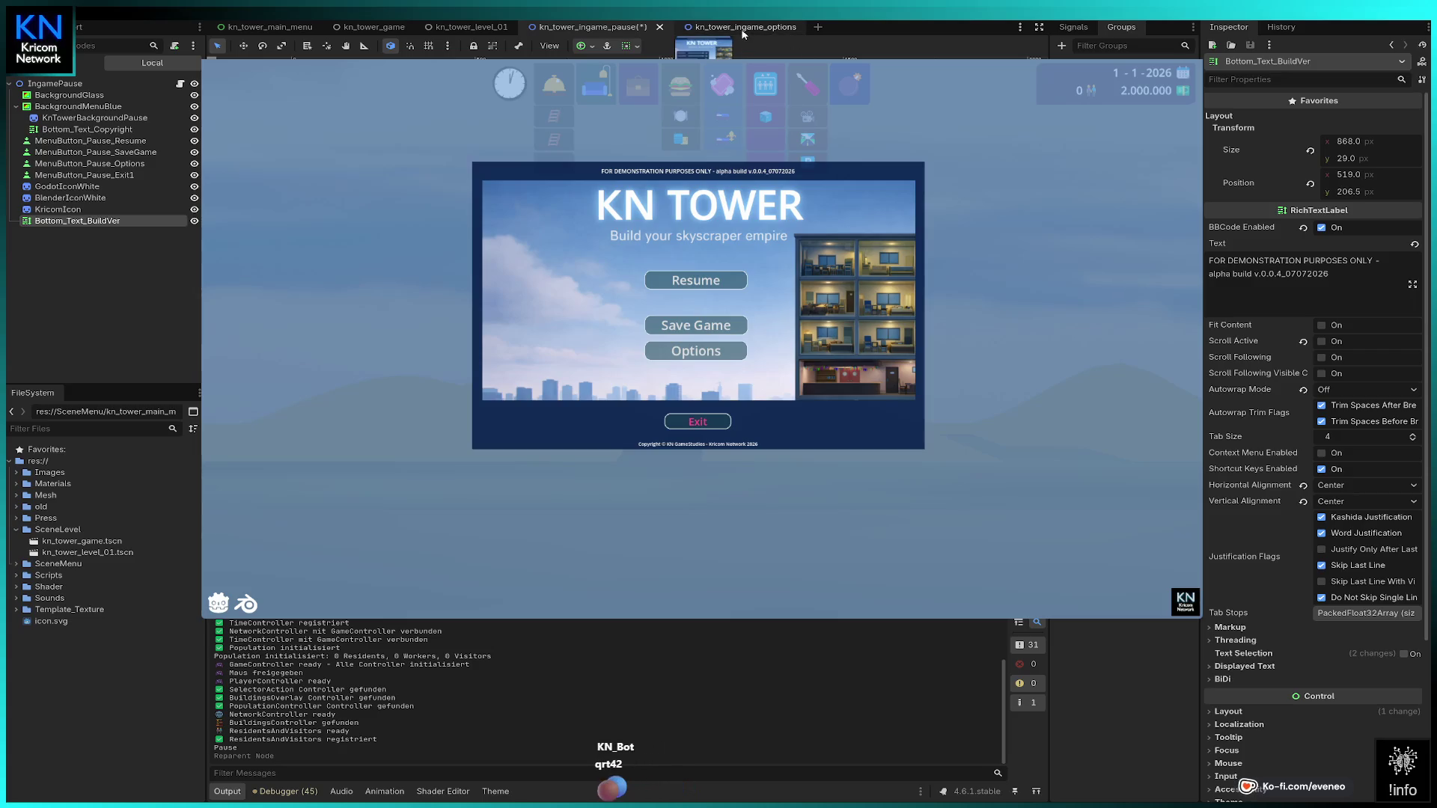
Step: In the options scene, drag Bottom_Text_BuildVer out of the menu panel to the IngameOptions root
{"action": "left_click", "coordinate": [743, 33]}
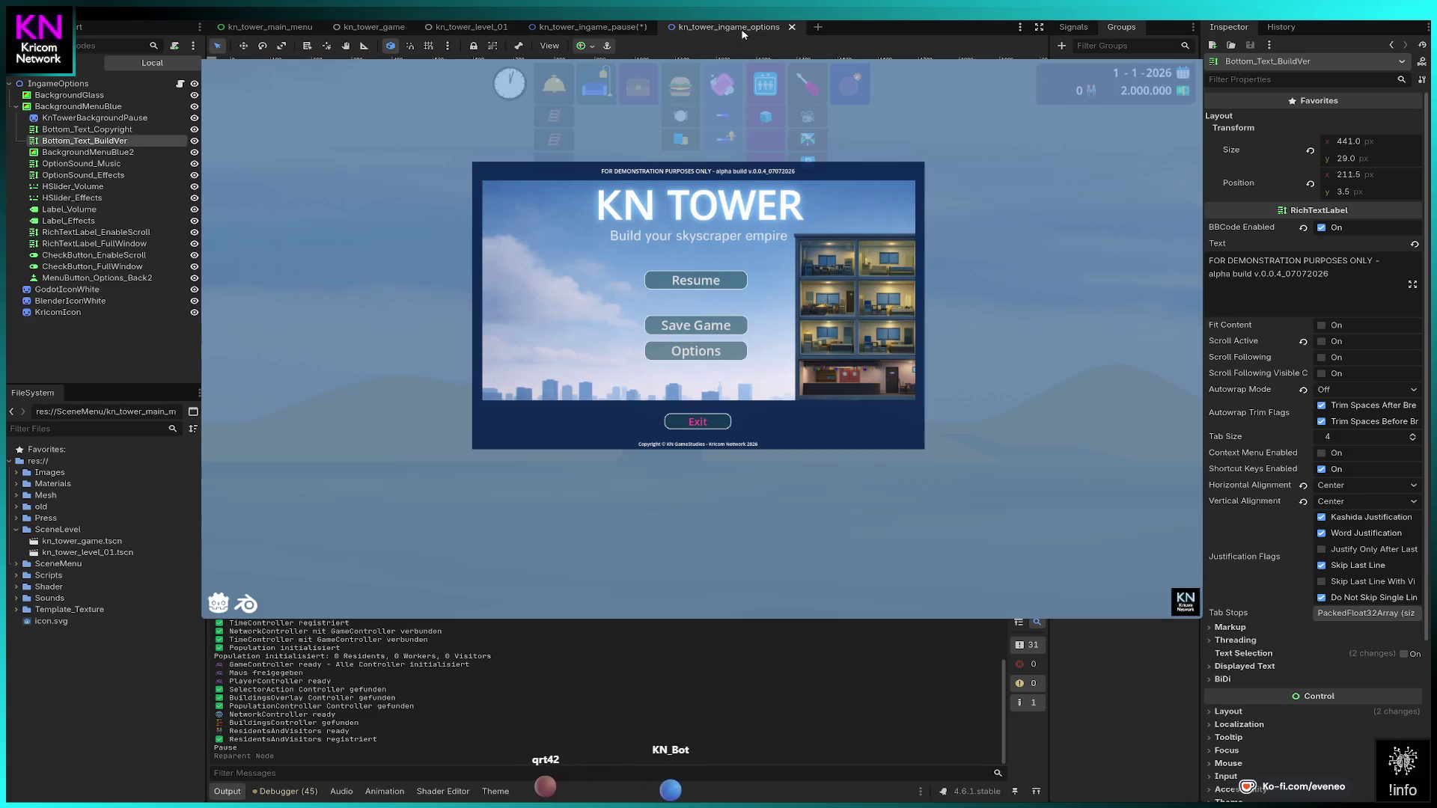
{"action": "mouse_move", "coordinate": [149, 141]}
{"action": "left_mouse_down"}
{"action": "mouse_move", "coordinate": [75, 97]}
{"action": "mouse_move", "coordinate": [73, 300]}
{"action": "left_mouse_up"}
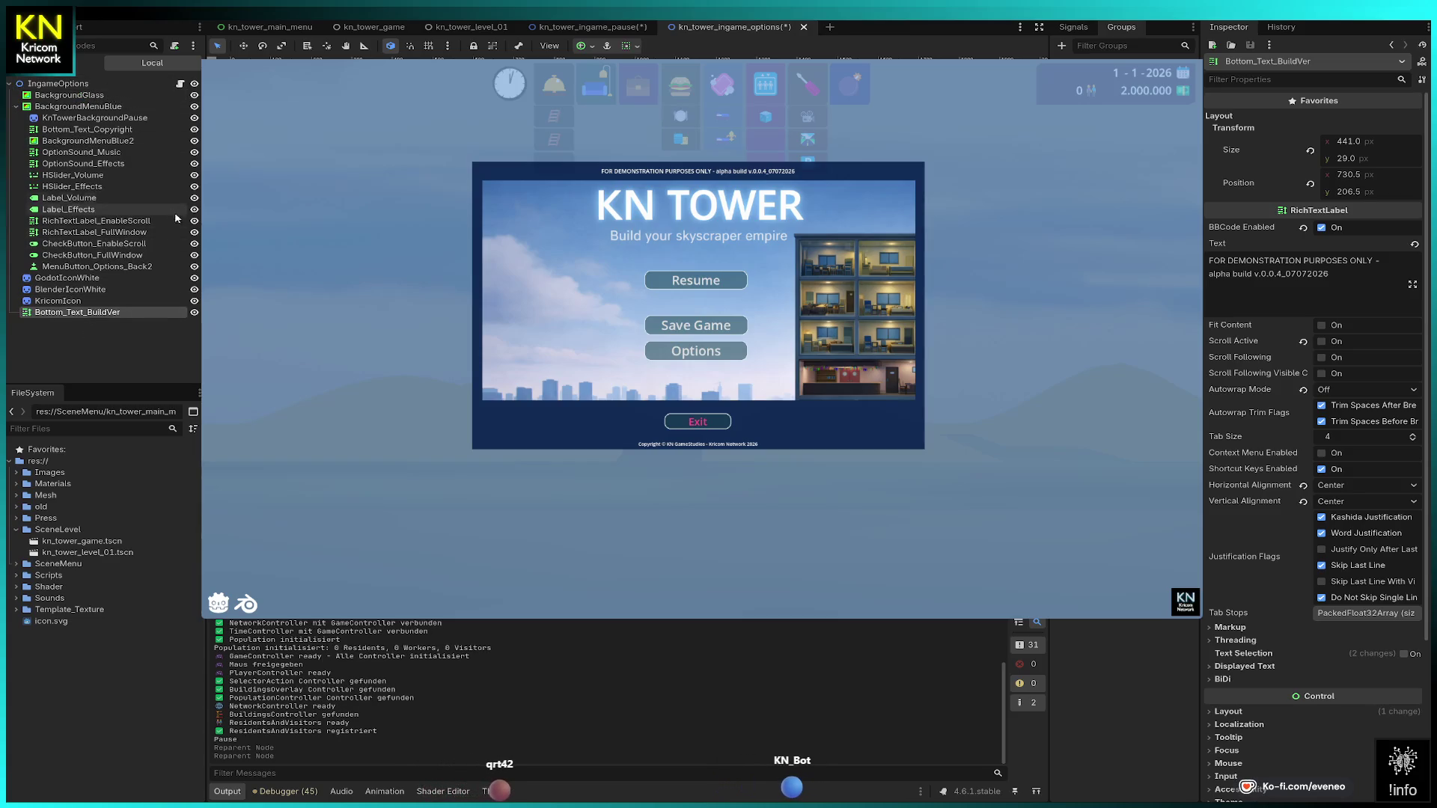
{"action": "left_click", "coordinate": [124, 350]}
{"action": "left_click", "coordinate": [105, 312]}
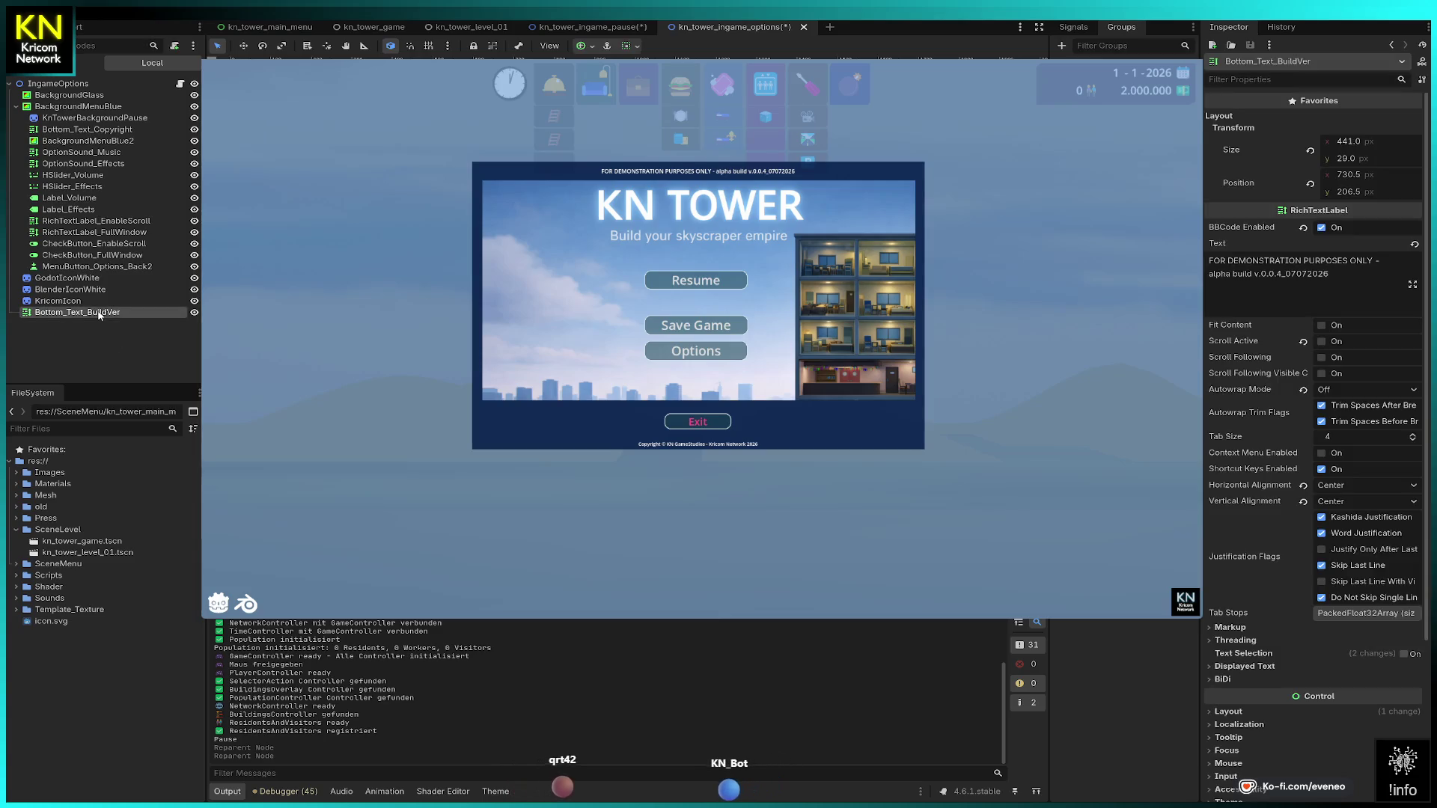
{"action": "left_click", "coordinate": [608, 30]}
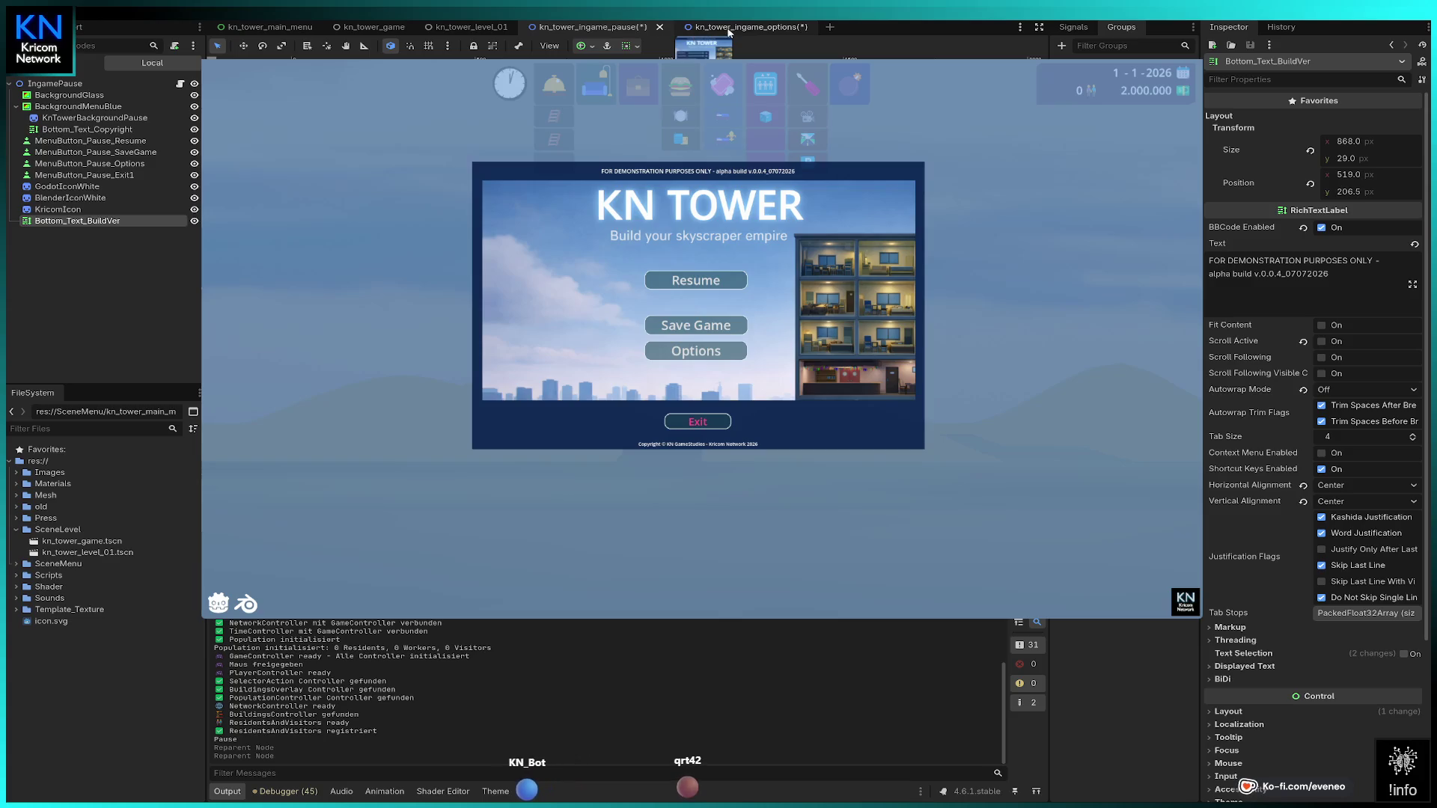
{"action": "key", "text": "ctrl+Tab"}
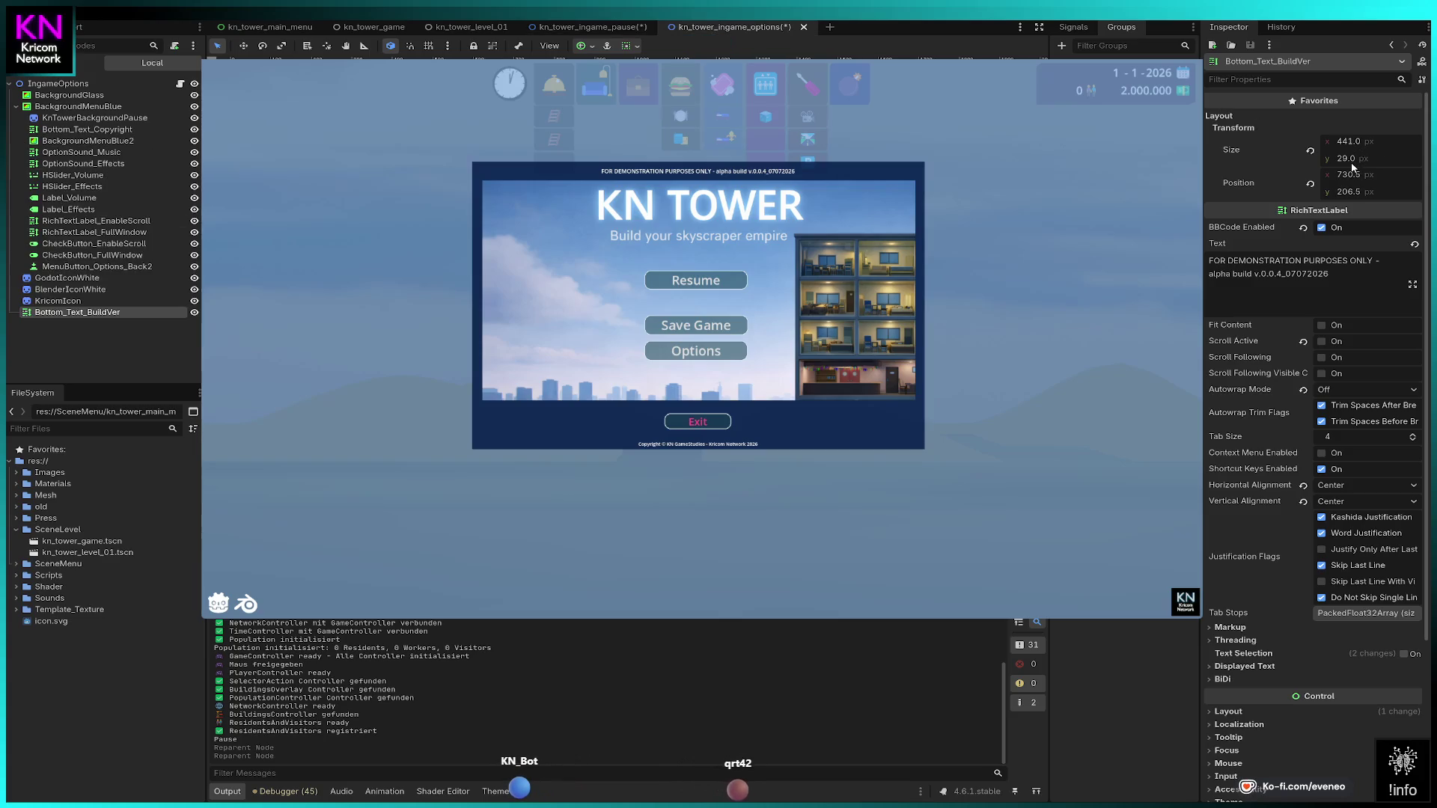
Step: Widen Bottom_Text_BuildVer to 868 px and confirm its new horizontal position
{"action": "left_click", "coordinate": [1355, 143]}
{"action": "type", "text": "868"}
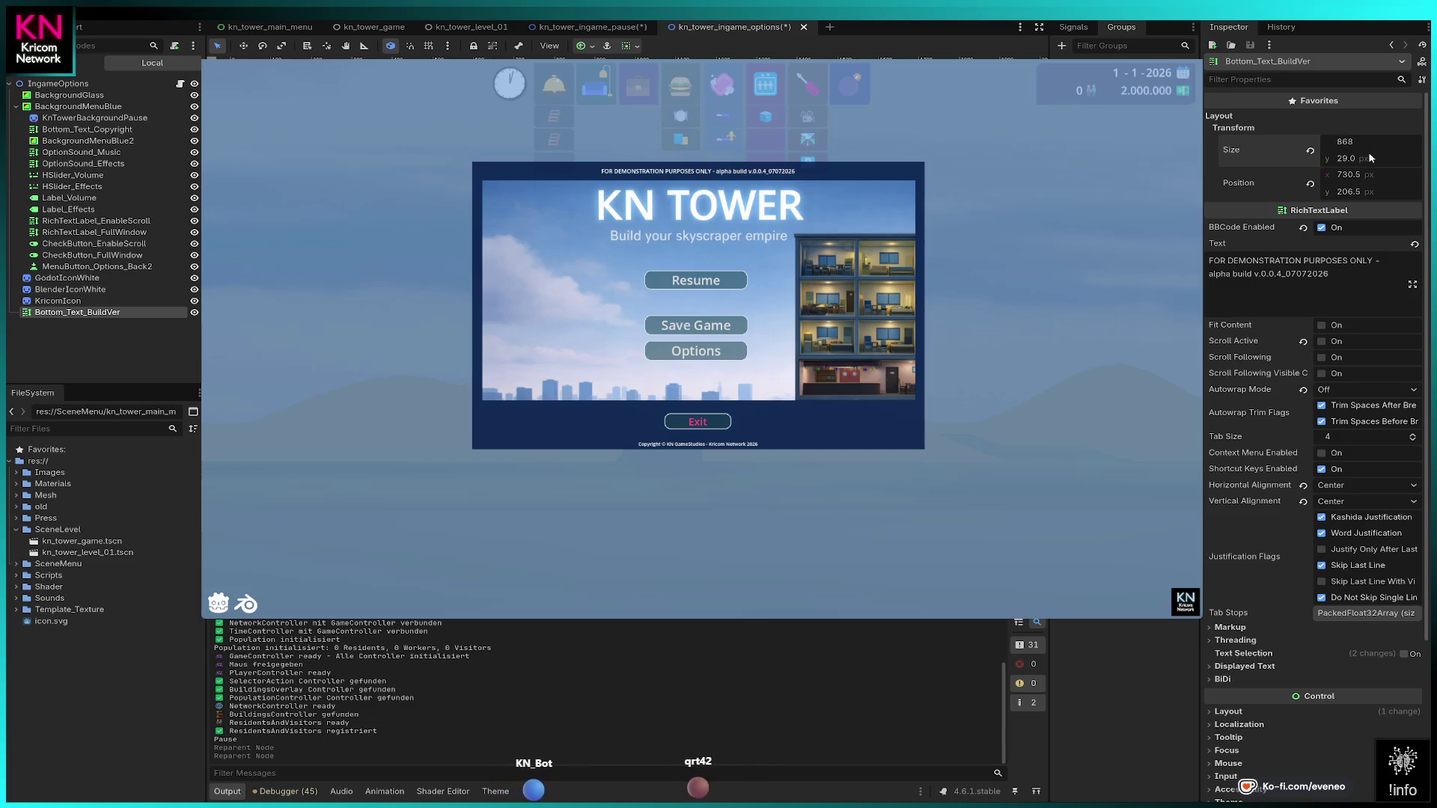
{"action": "key", "text": "Return"}
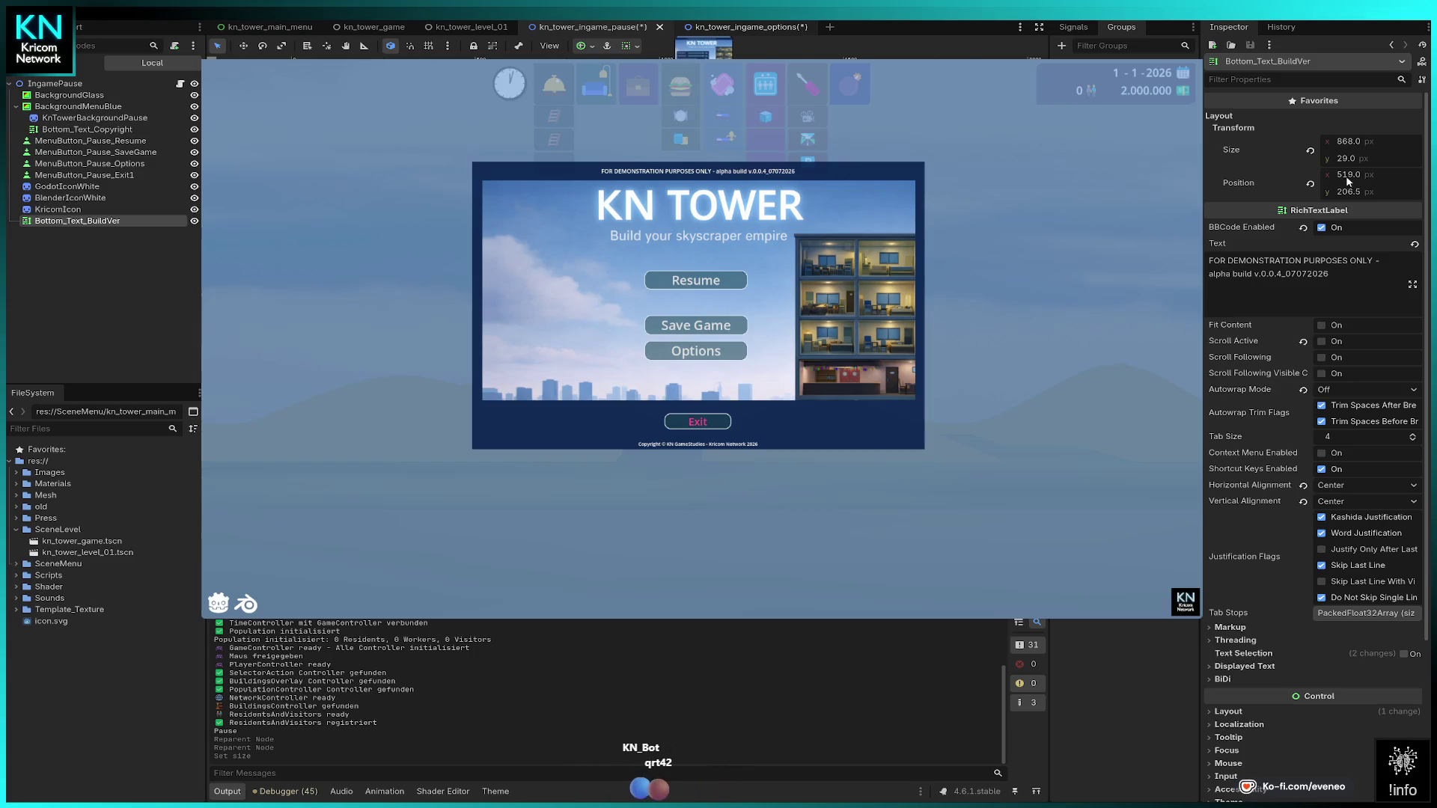
{"action": "left_click", "coordinate": [737, 27]}
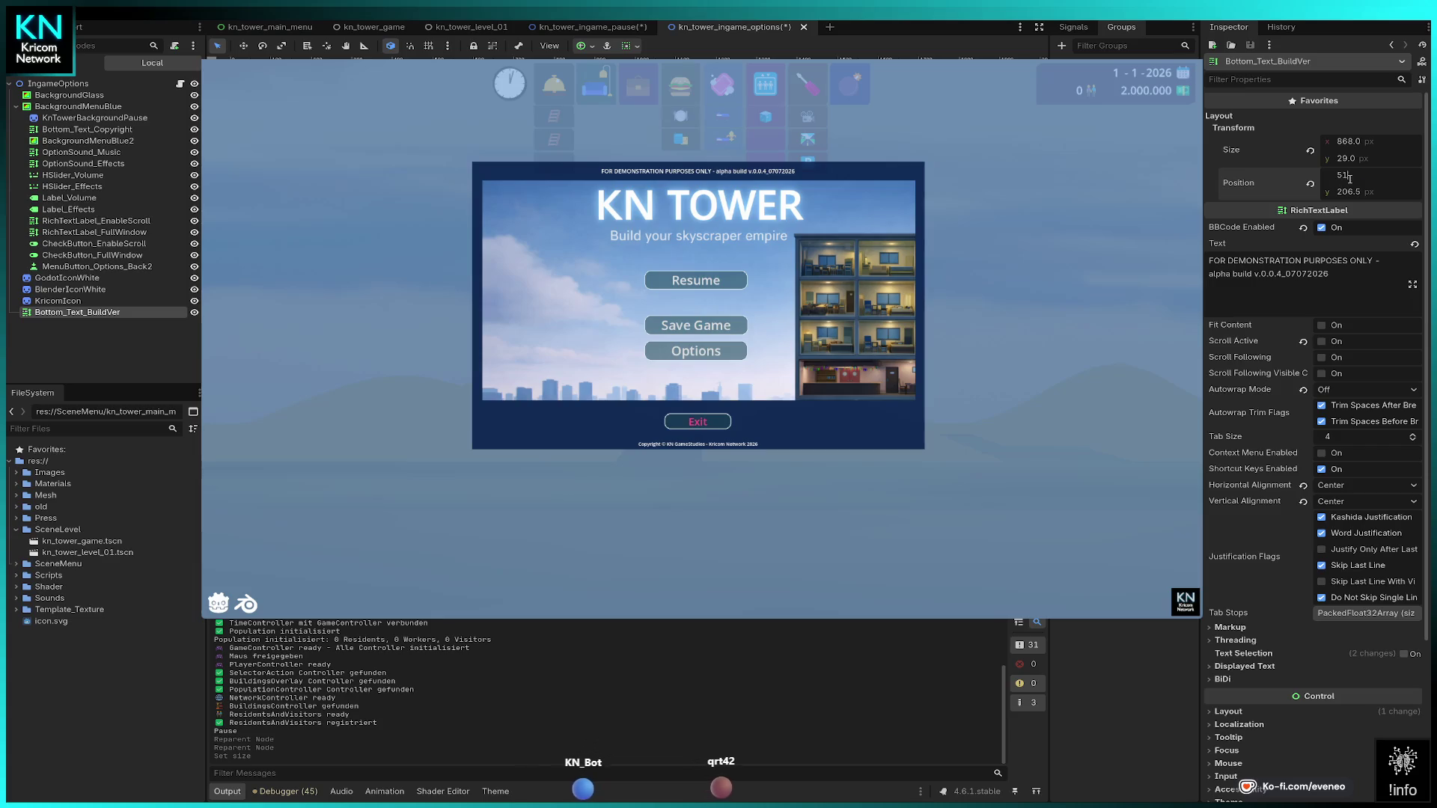
{"action": "key", "text": "Return"}
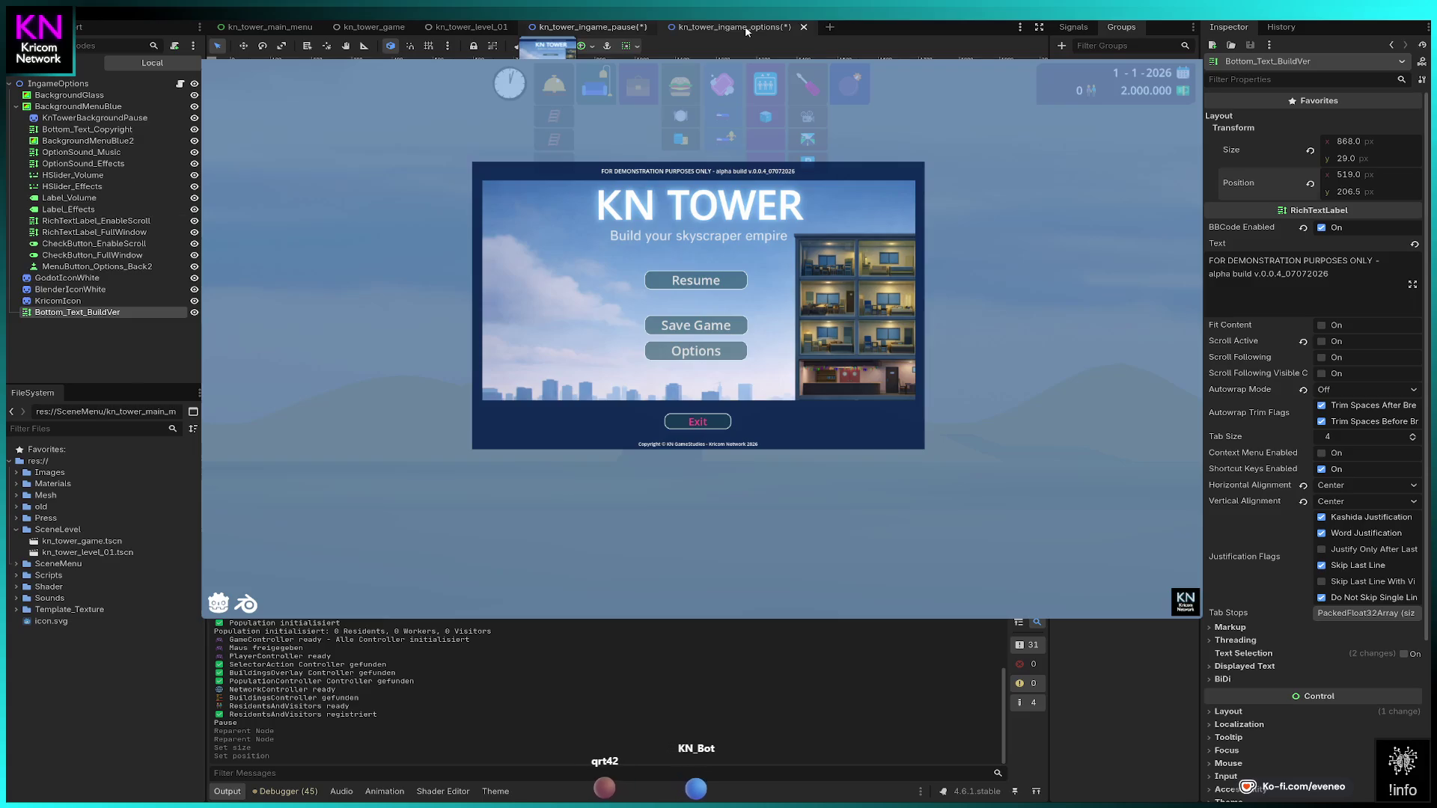
Step: Move Bottom_Text_BuildVer back under KnTowerBackgroundPause in both the options and pause scenes
{"action": "key", "text": "ctrl+shift+Tab"}
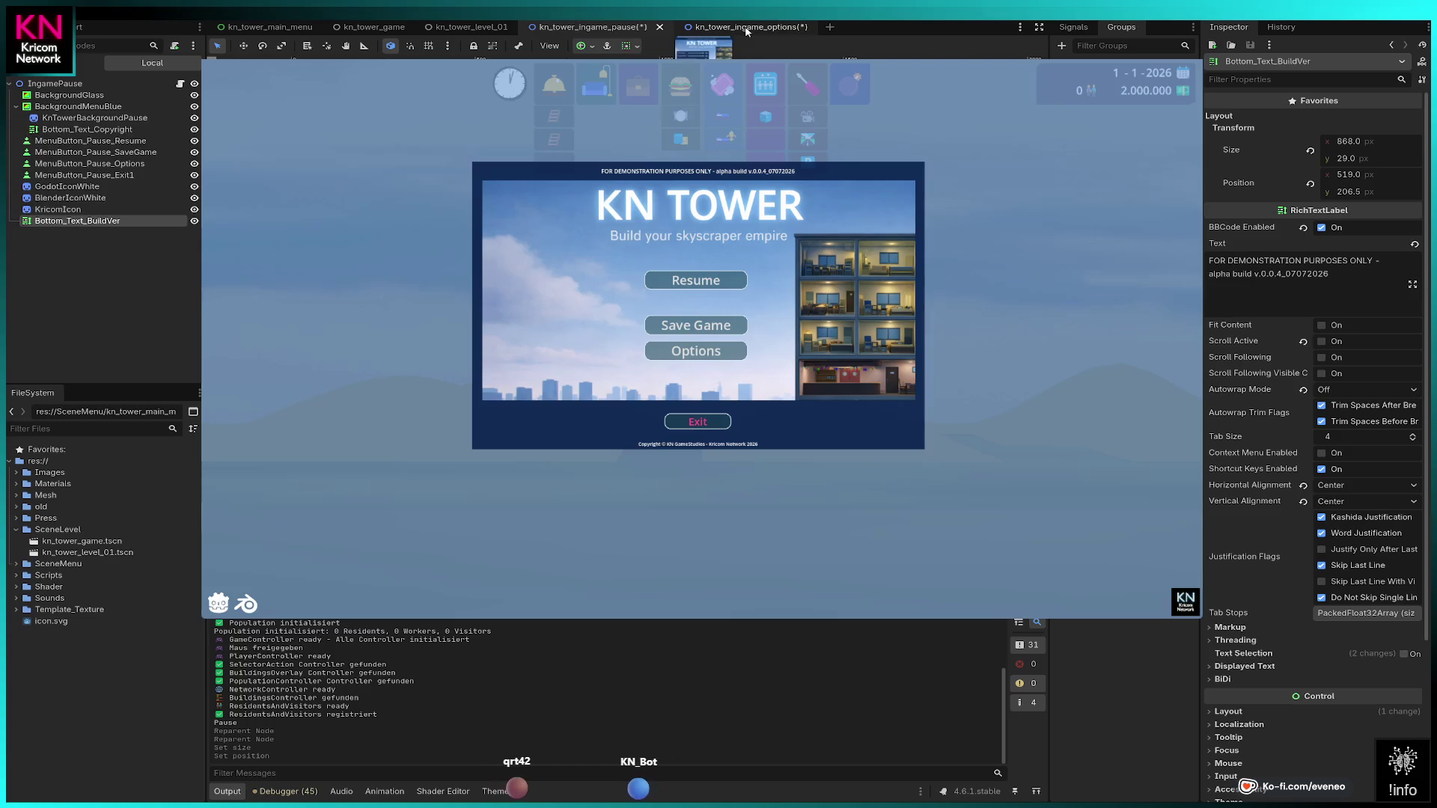
{"action": "left_click", "coordinate": [746, 31]}
{"action": "left_click_drag", "start_coordinate": [92, 315], "coordinate": [111, 129]}
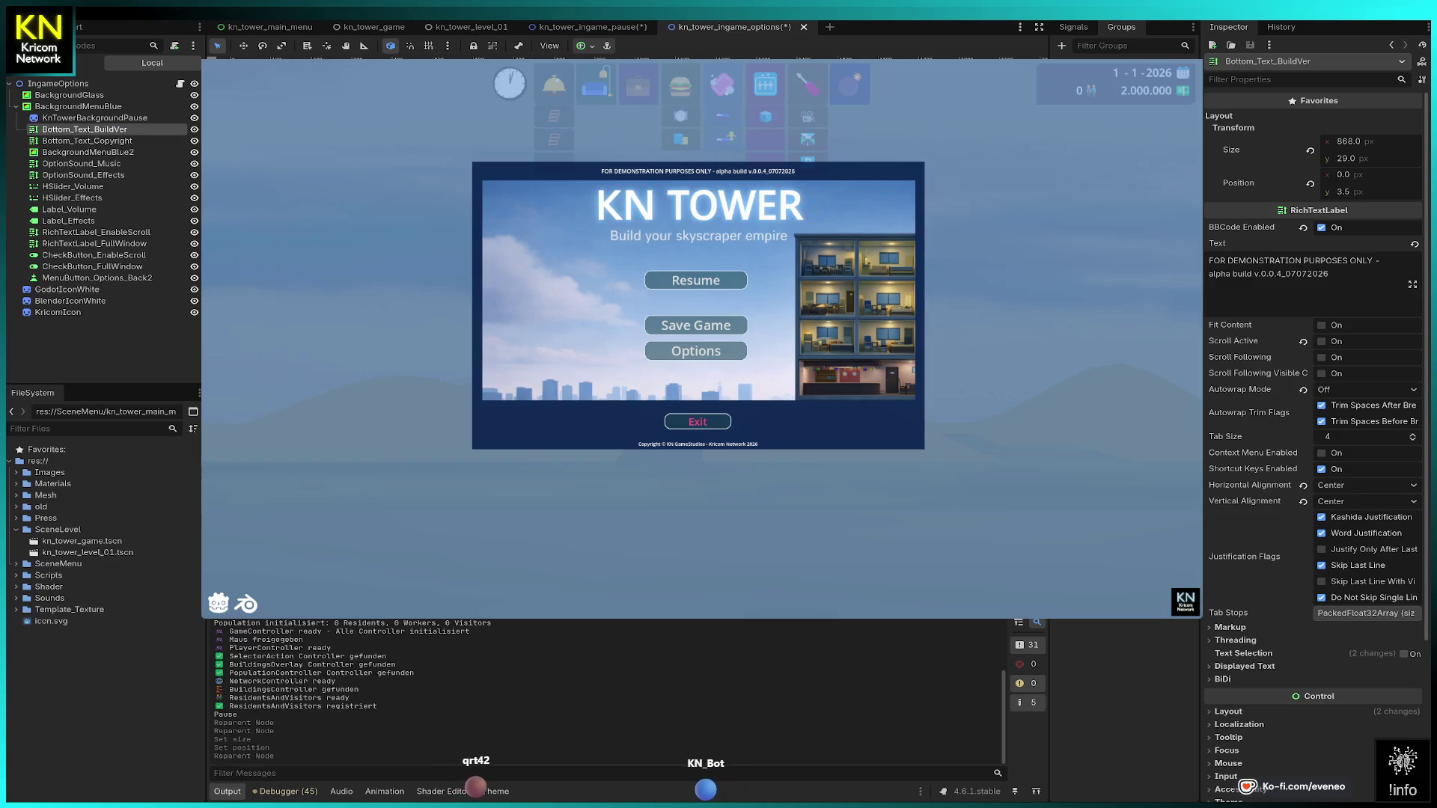
{"action": "left_click", "coordinate": [564, 29]}
{"action": "left_click_drag", "start_coordinate": [75, 220], "coordinate": [119, 127]}
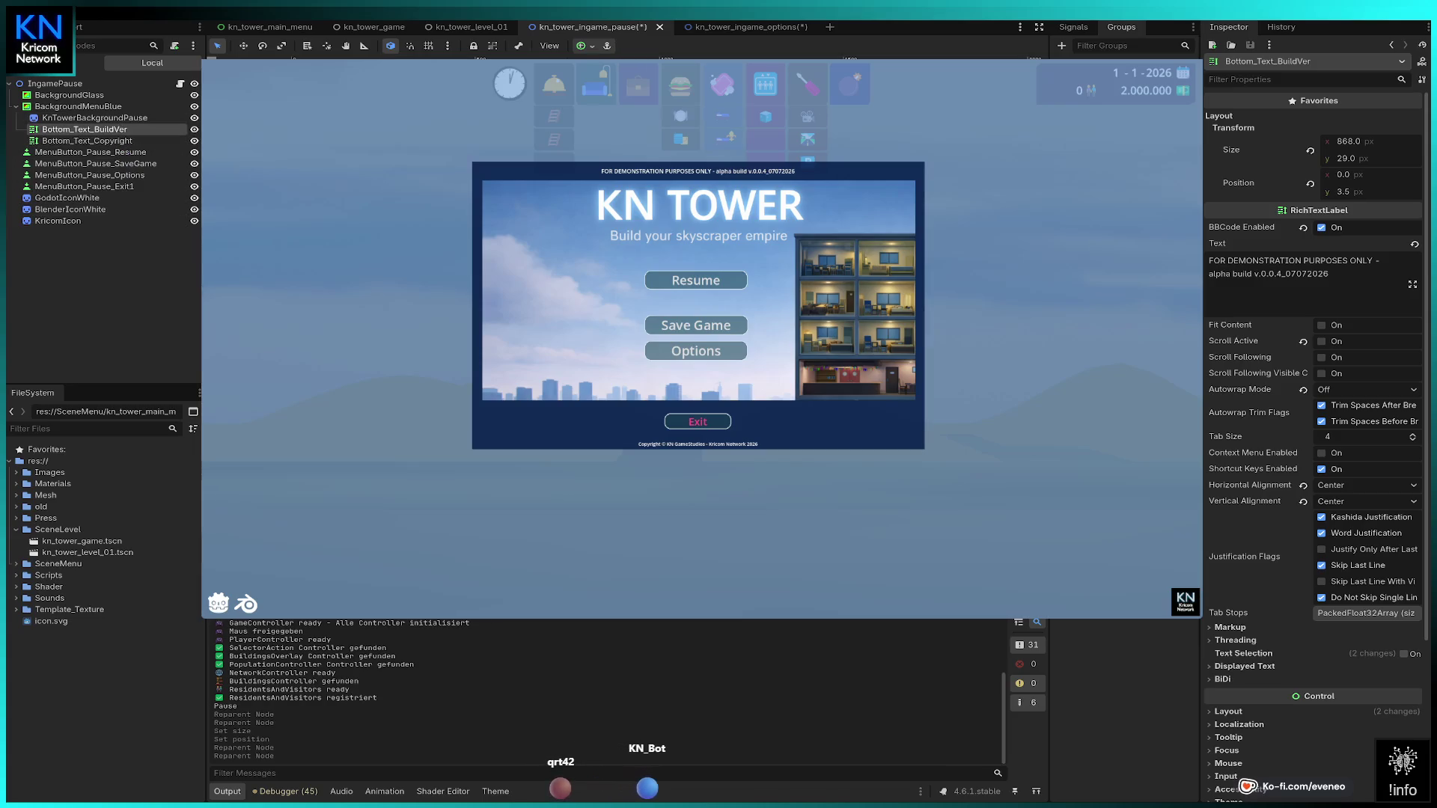
Step: Stop the old run, save and relaunch, start playing and pause the game
{"action": "key", "text": "F8"}
{"action": "key", "text": "ctrl+s"}
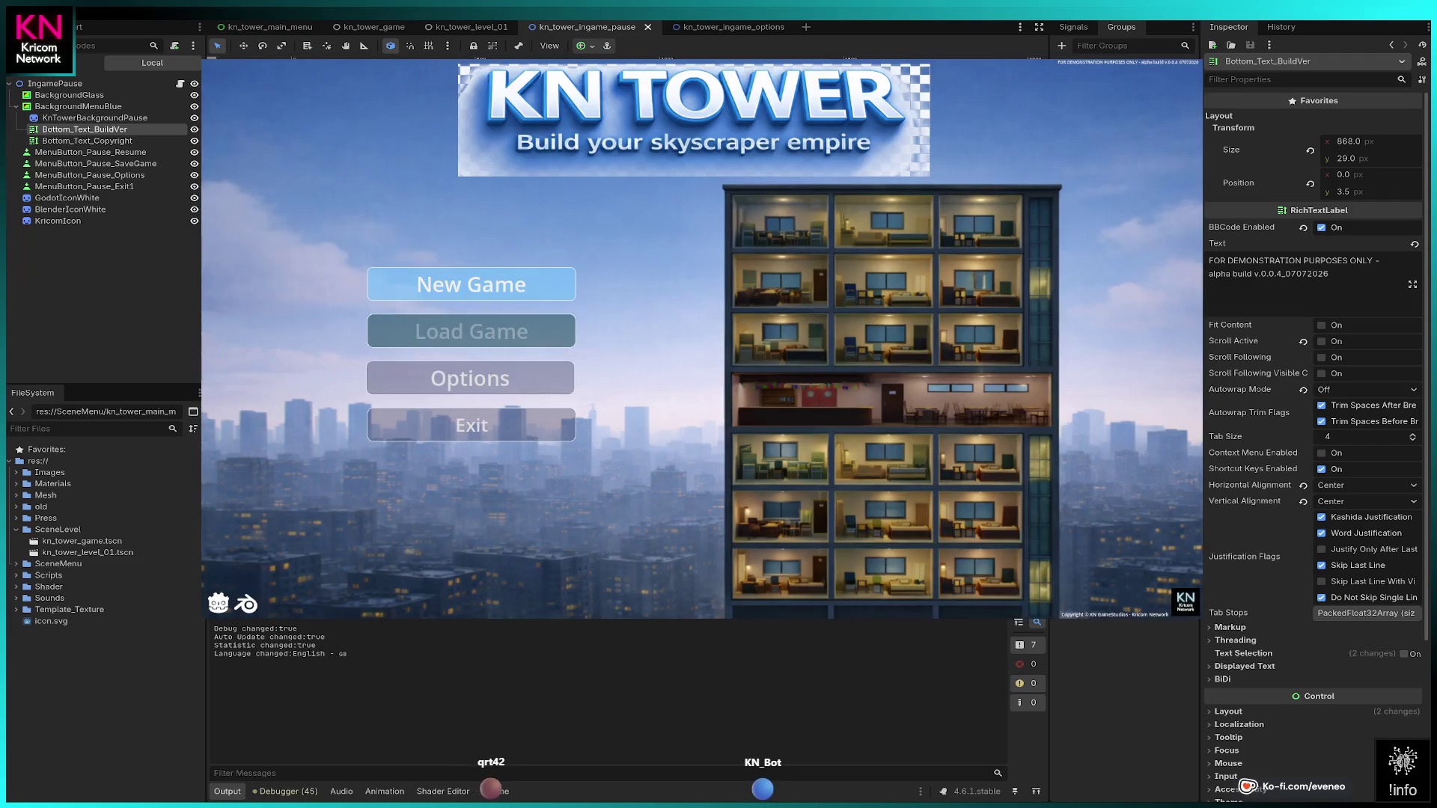
{"action": "key", "text": "Return"}
{"action": "key", "text": "Return"}
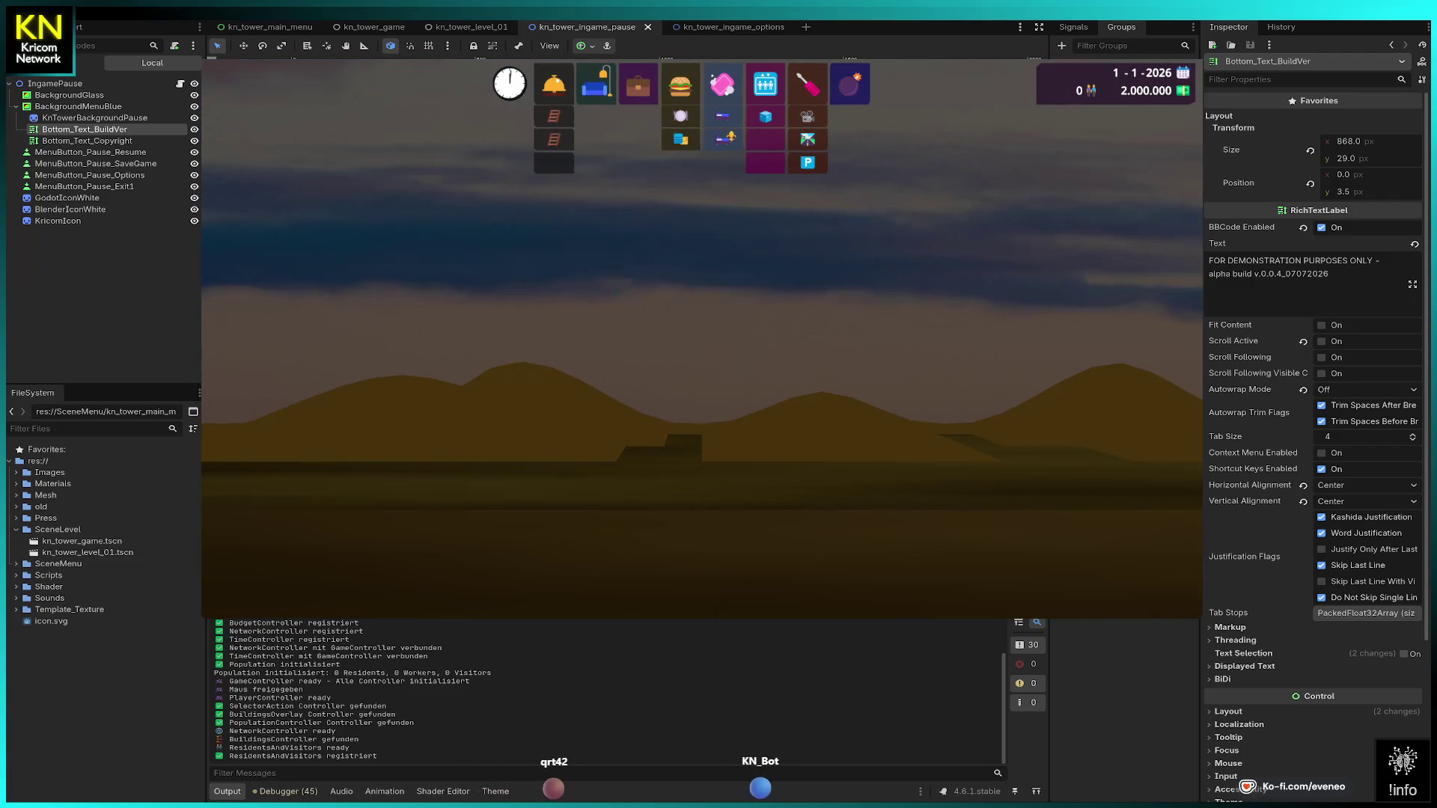
{"action": "key", "text": "Escape"}
Step: Open and close the pause menu's Options panel several times
{"action": "left_click", "coordinate": [696, 351]}
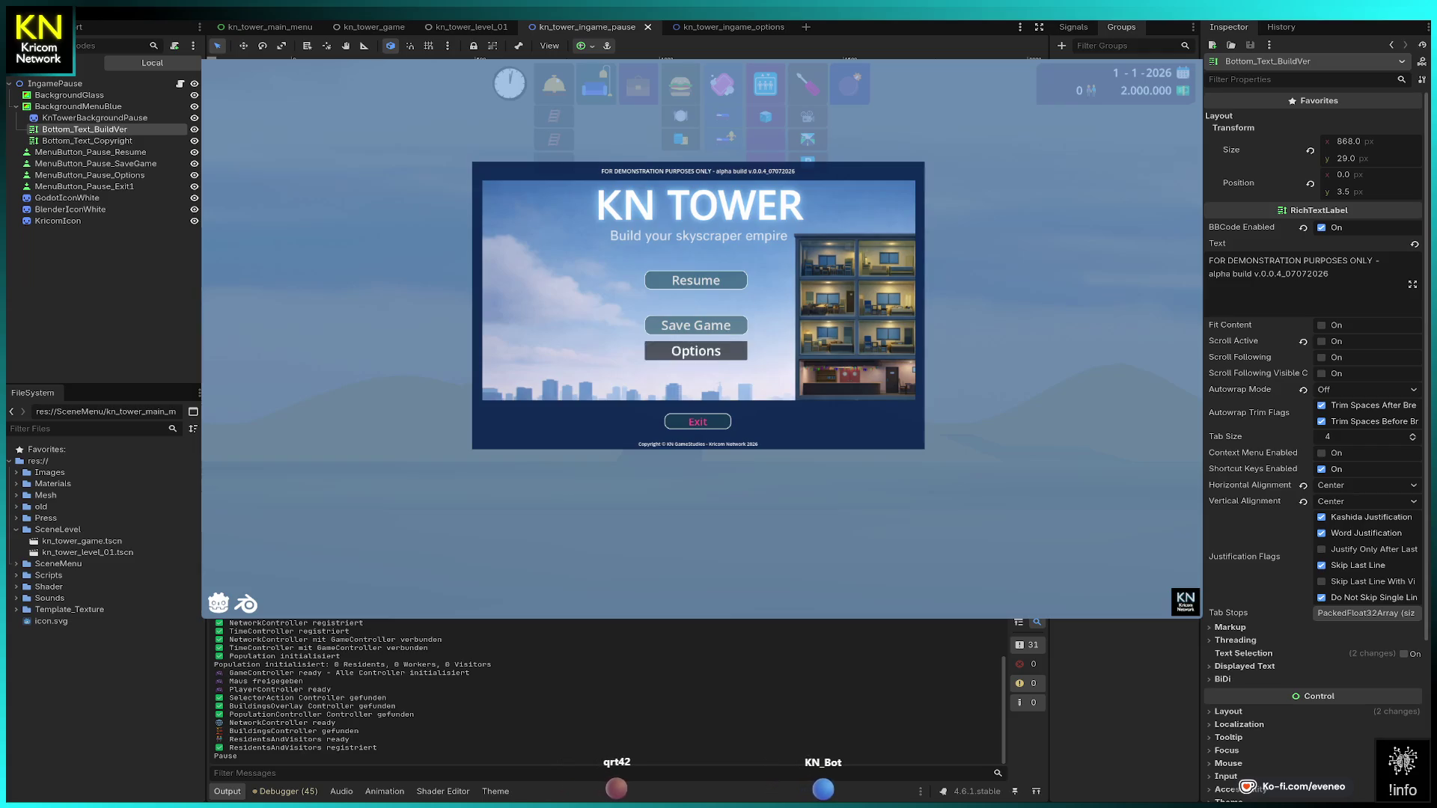
{"action": "left_click", "coordinate": [696, 423]}
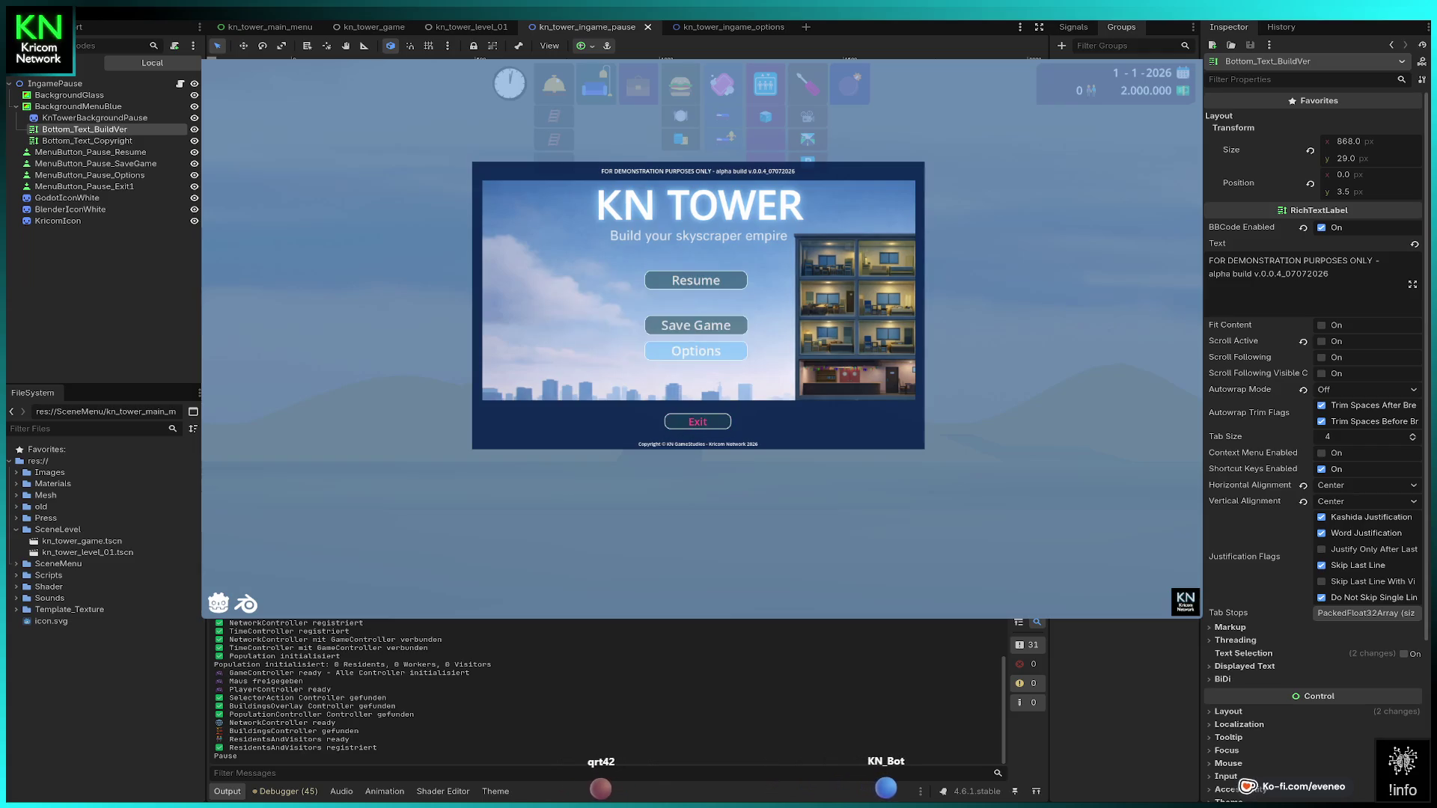
{"action": "left_click", "coordinate": [696, 351]}
{"action": "left_click", "coordinate": [696, 423]}
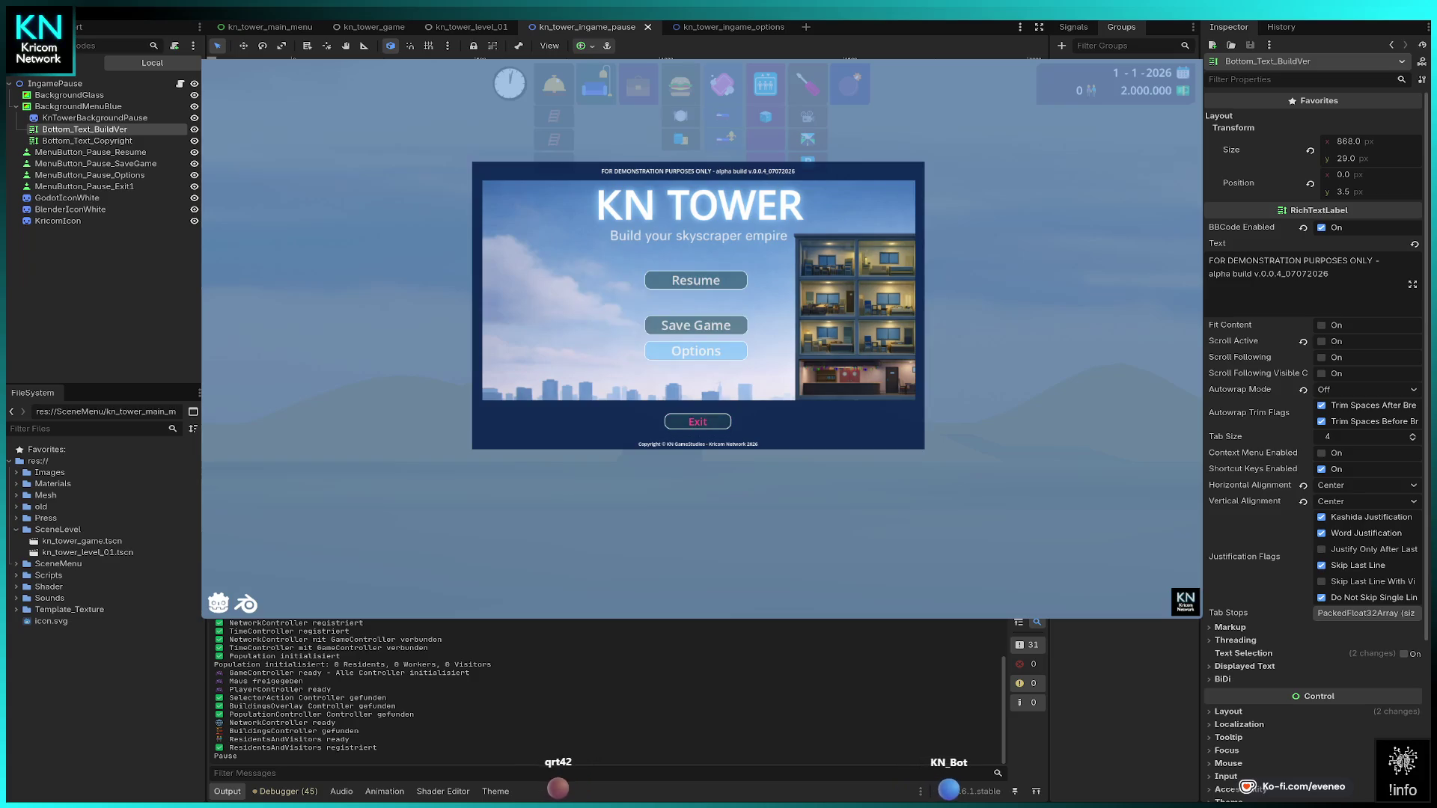
{"action": "left_click", "coordinate": [696, 351]}
{"action": "left_click", "coordinate": [696, 423]}
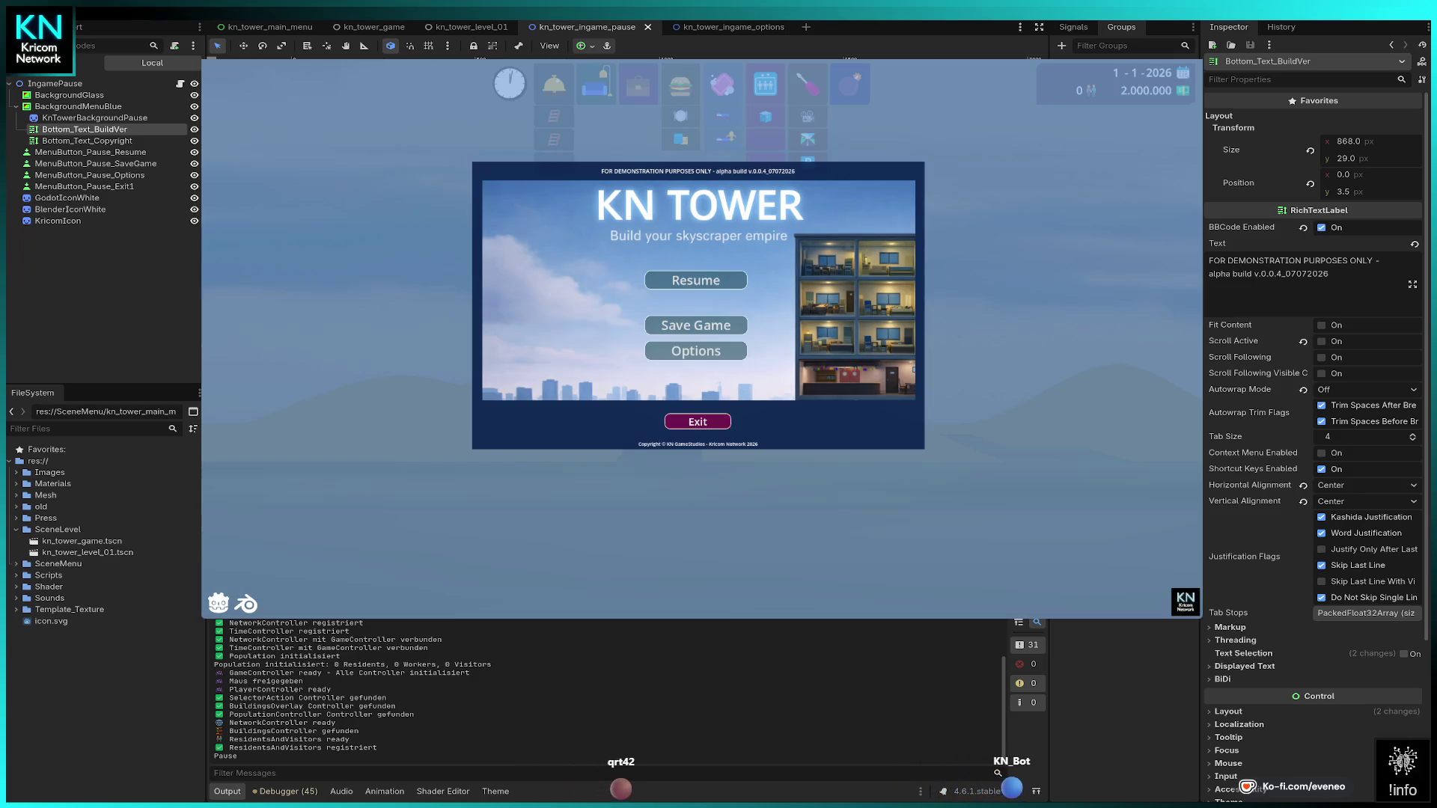
{"action": "left_click", "coordinate": [696, 351]}
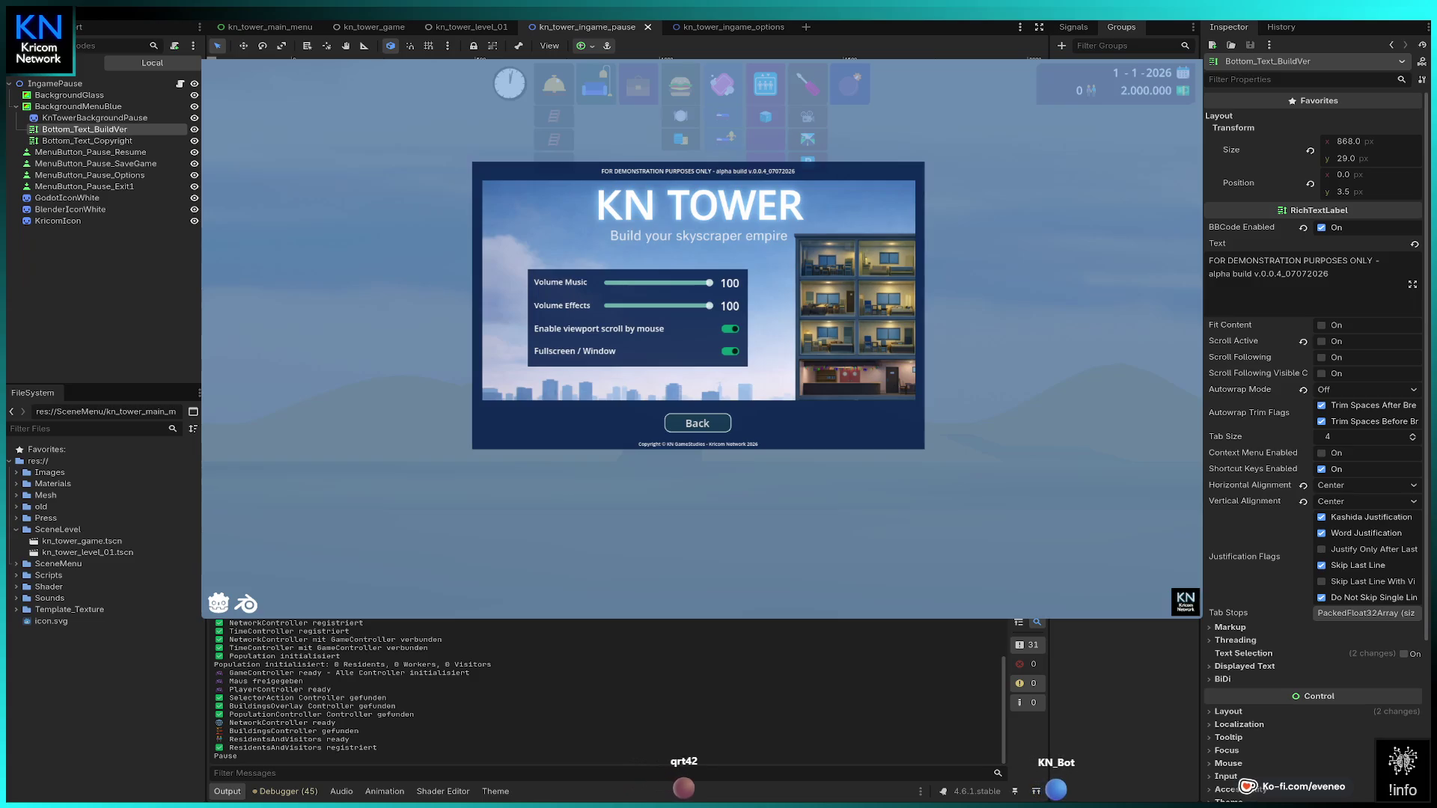
Step: Lower the music volume, resume the game, then pause and exit to the main menu
{"action": "left_click", "coordinate": [688, 282]}
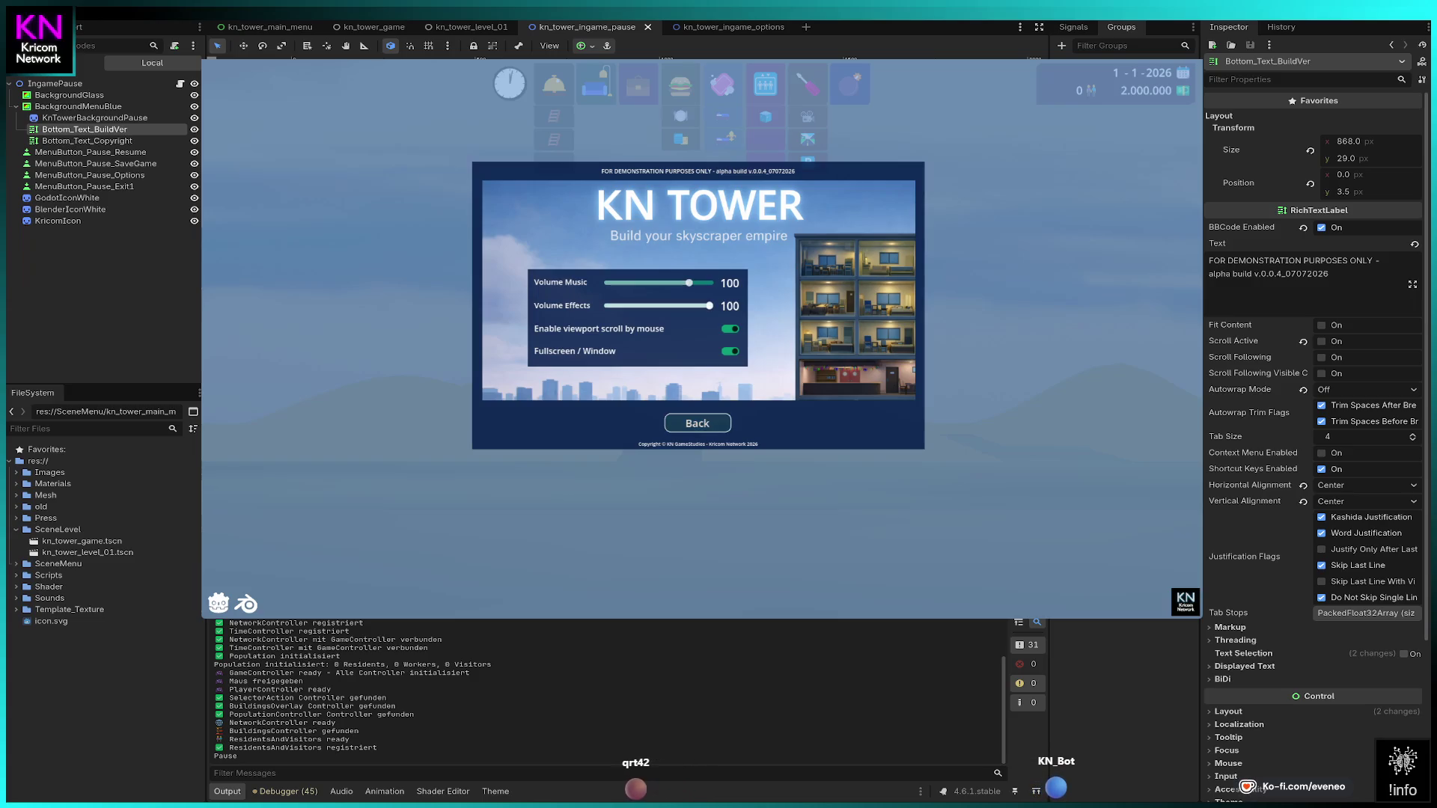
{"action": "left_click", "coordinate": [697, 422]}
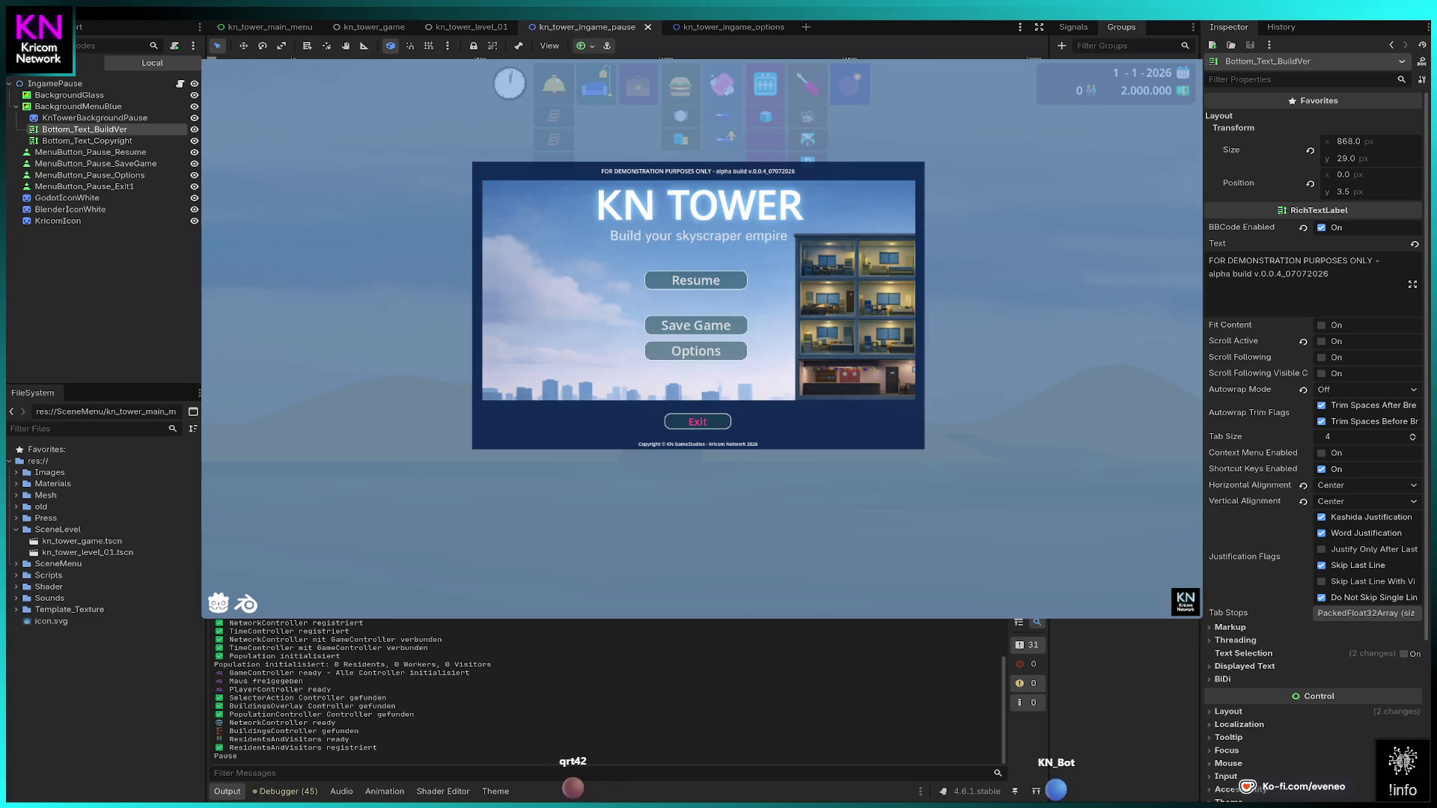
{"action": "left_click", "coordinate": [695, 280]}
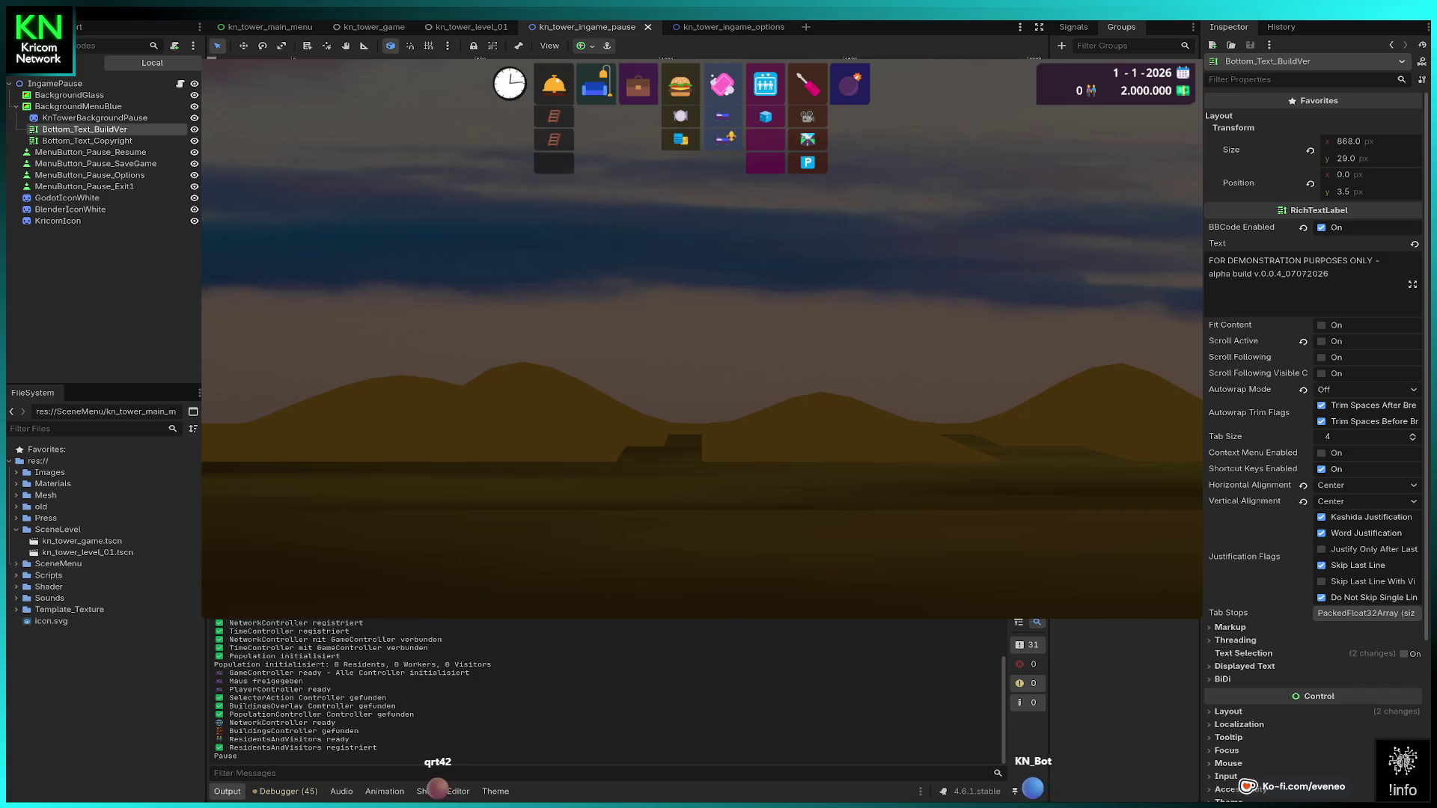
{"action": "key", "text": "Escape"}
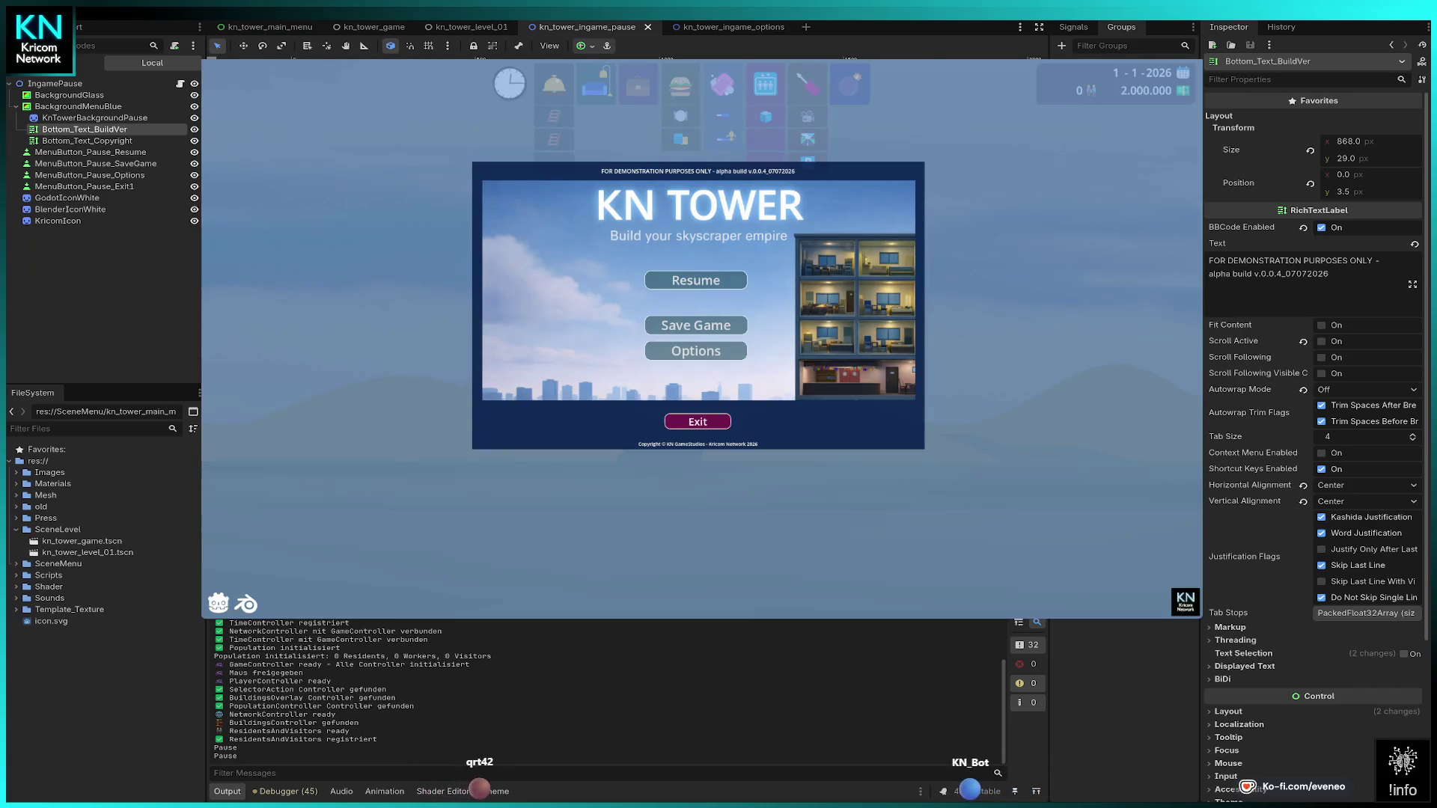
{"action": "left_click", "coordinate": [697, 421]}
Step: In the main menu settings, set Volume Music to 90 and Volume Effects to 82
{"action": "left_click", "coordinate": [470, 378]}
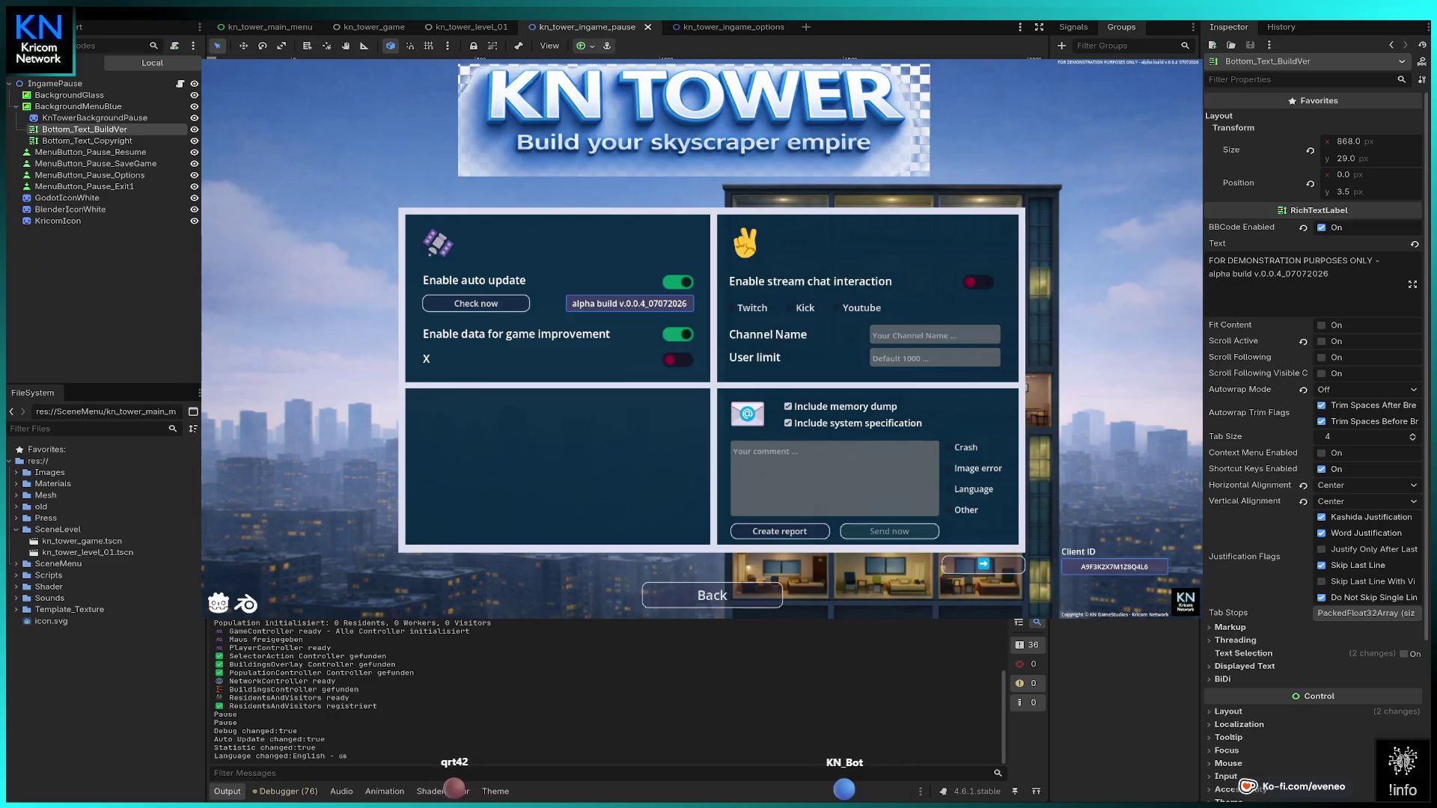
{"action": "left_click", "coordinate": [712, 595]}
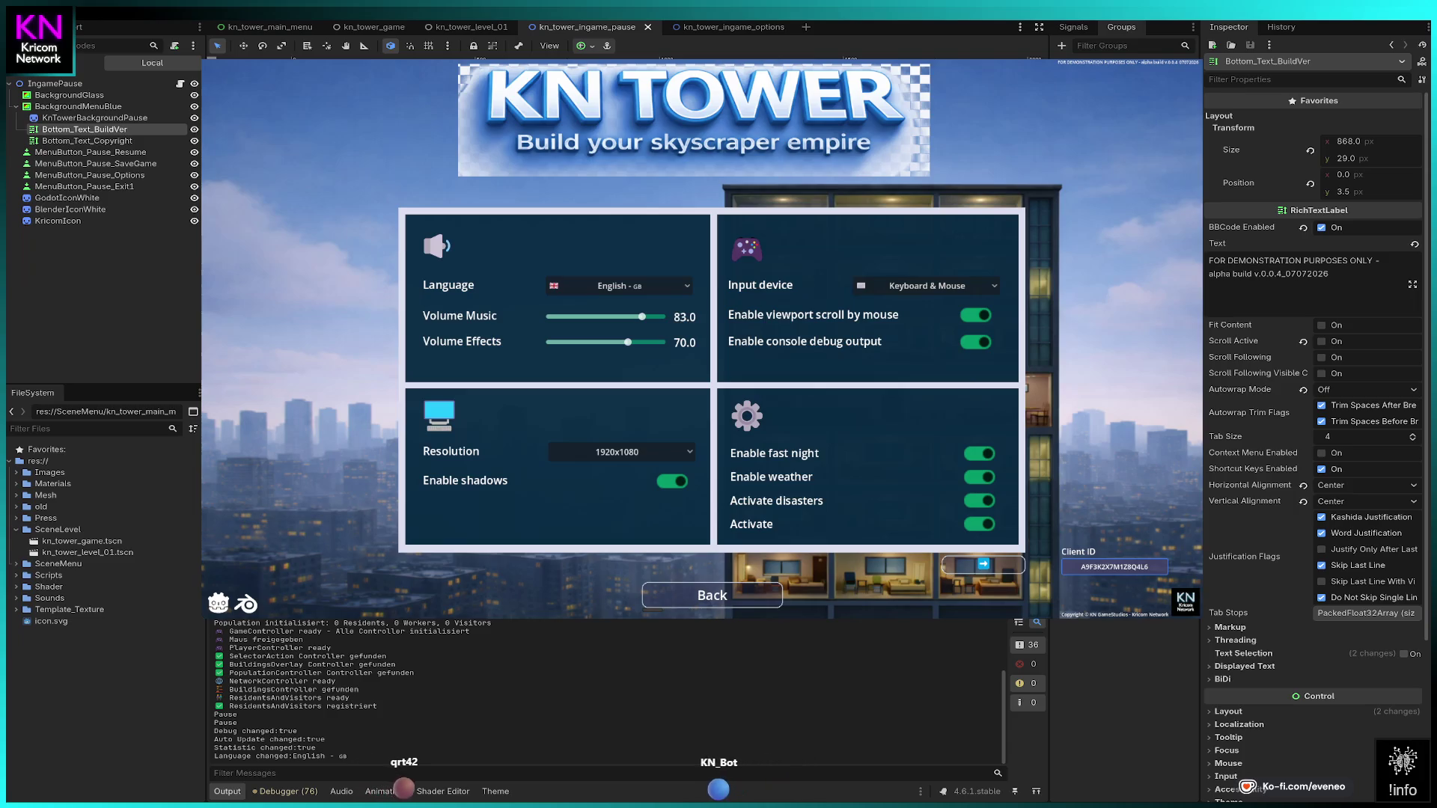
{"action": "left_click", "coordinate": [649, 316]}
{"action": "left_click", "coordinate": [641, 342]}
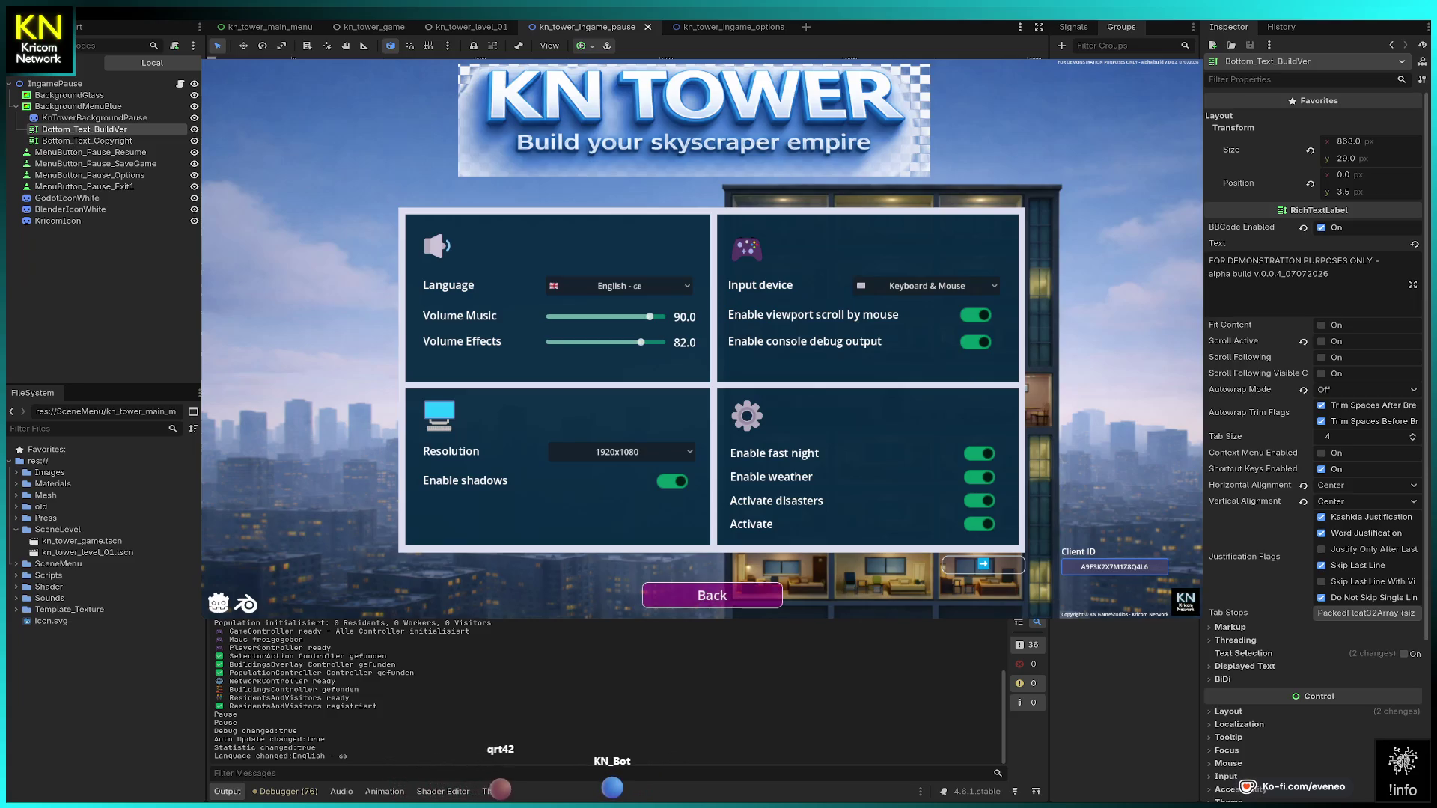
{"action": "left_click", "coordinate": [712, 595]}
Step: Start a new game, pause, and open then close the Options panel
{"action": "left_click", "coordinate": [471, 282]}
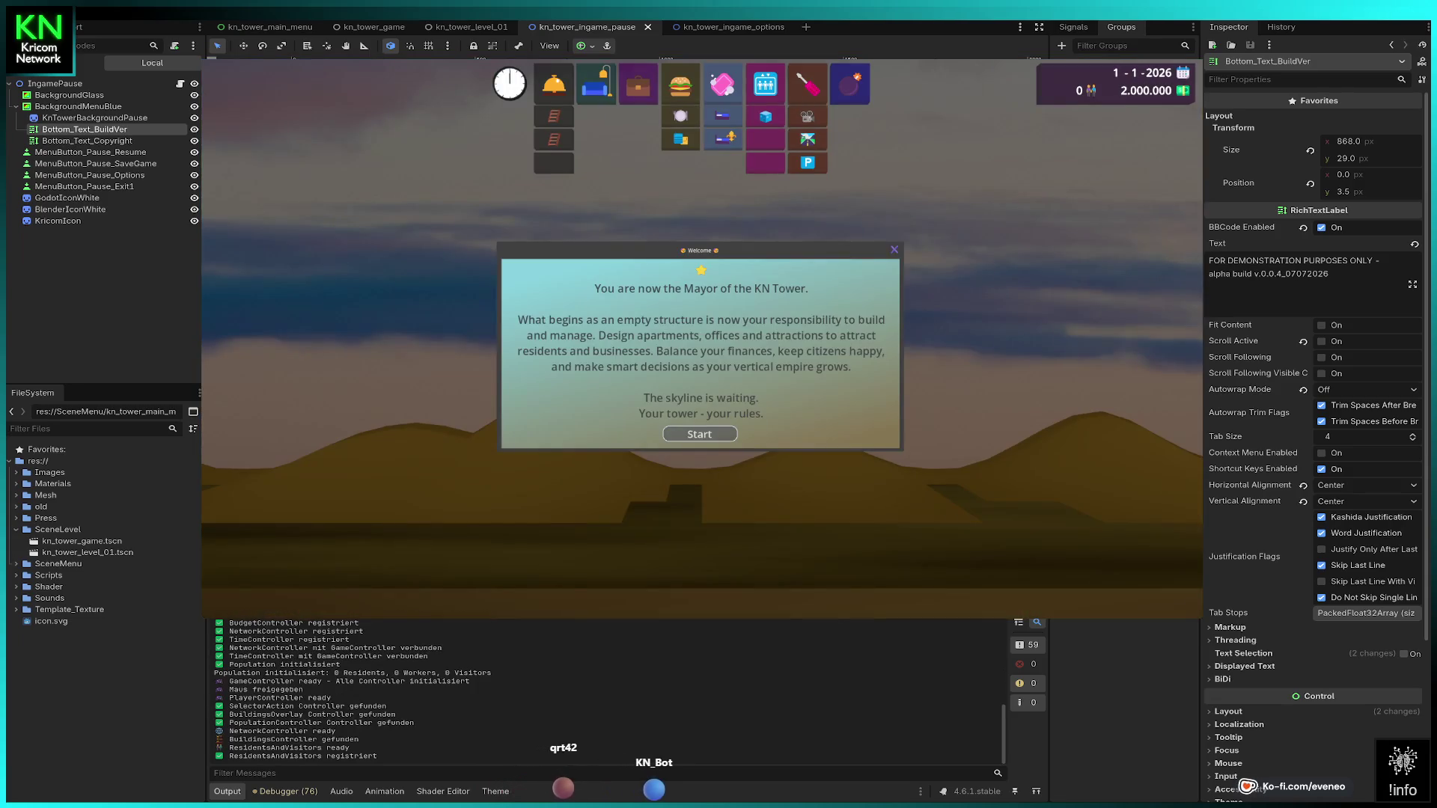
{"action": "key", "text": "Escape"}
{"action": "key", "text": "Escape"}
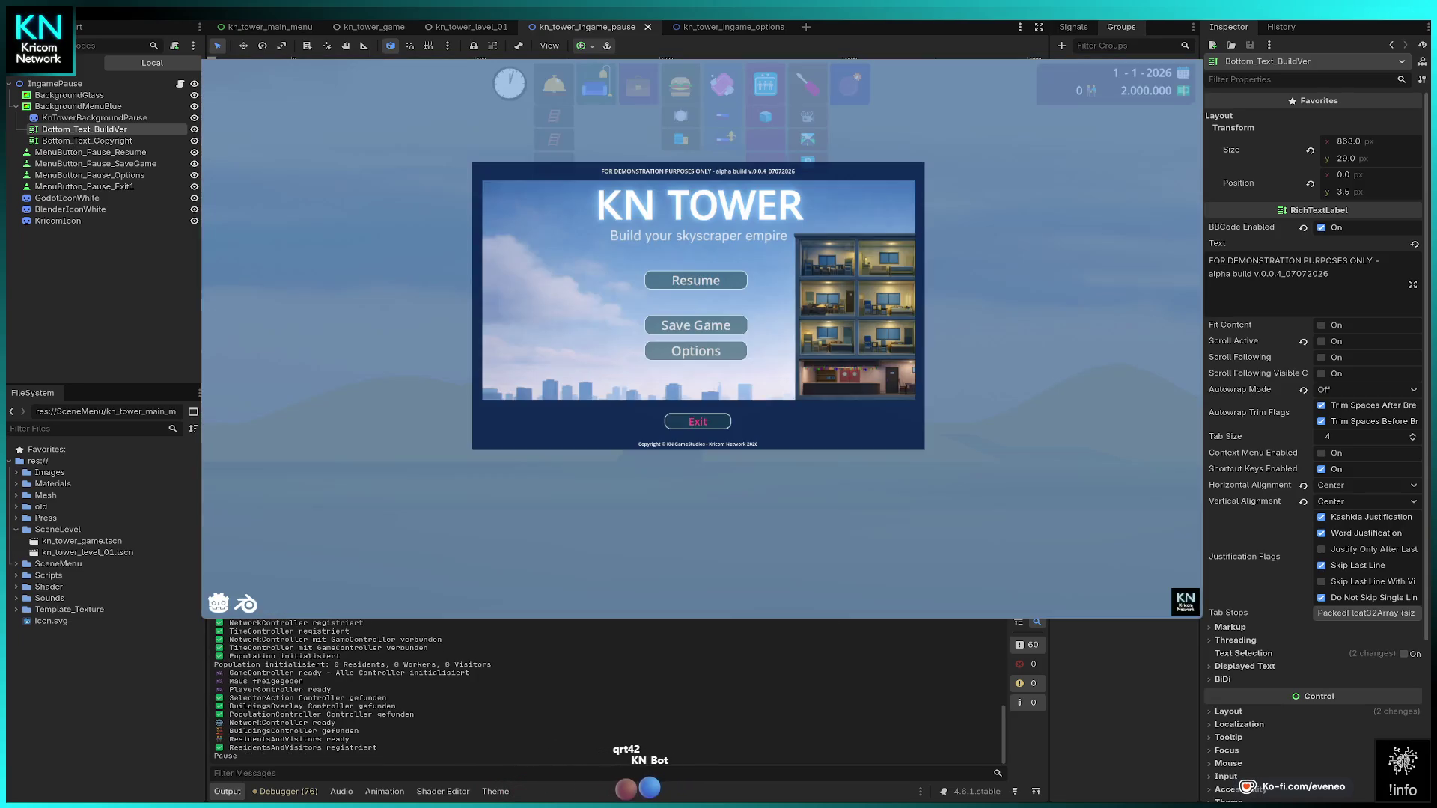
{"action": "left_click", "coordinate": [696, 351]}
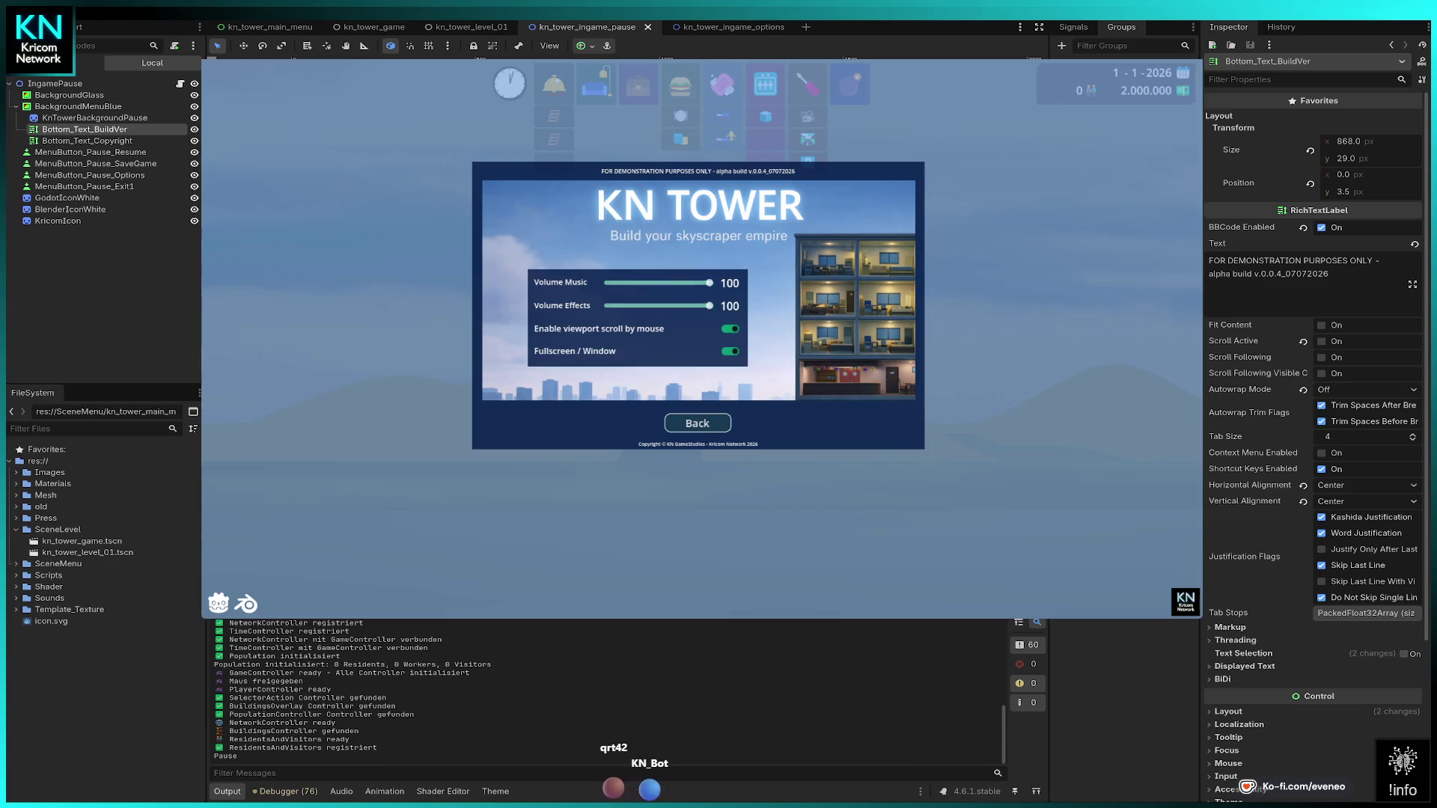
{"action": "left_click", "coordinate": [697, 423]}
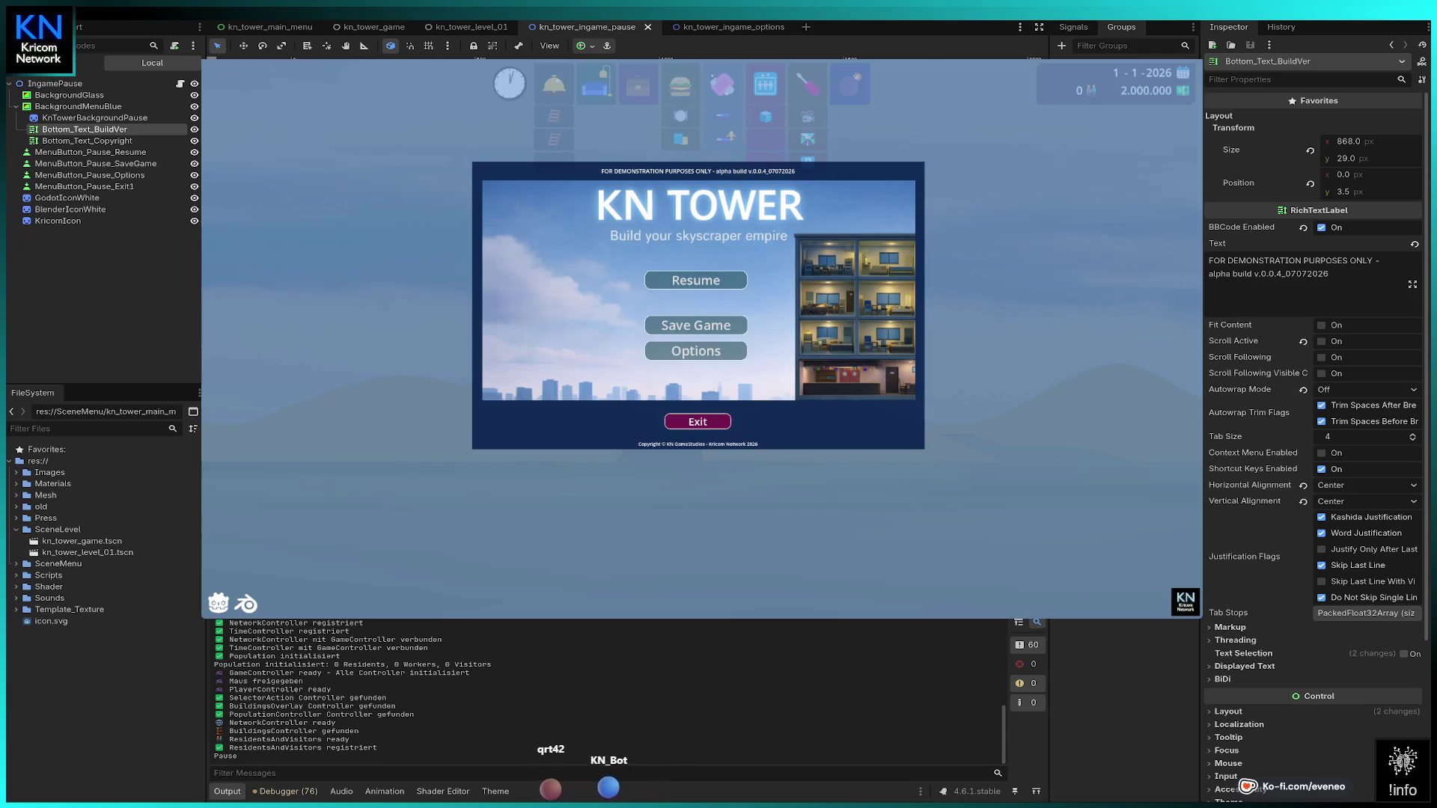
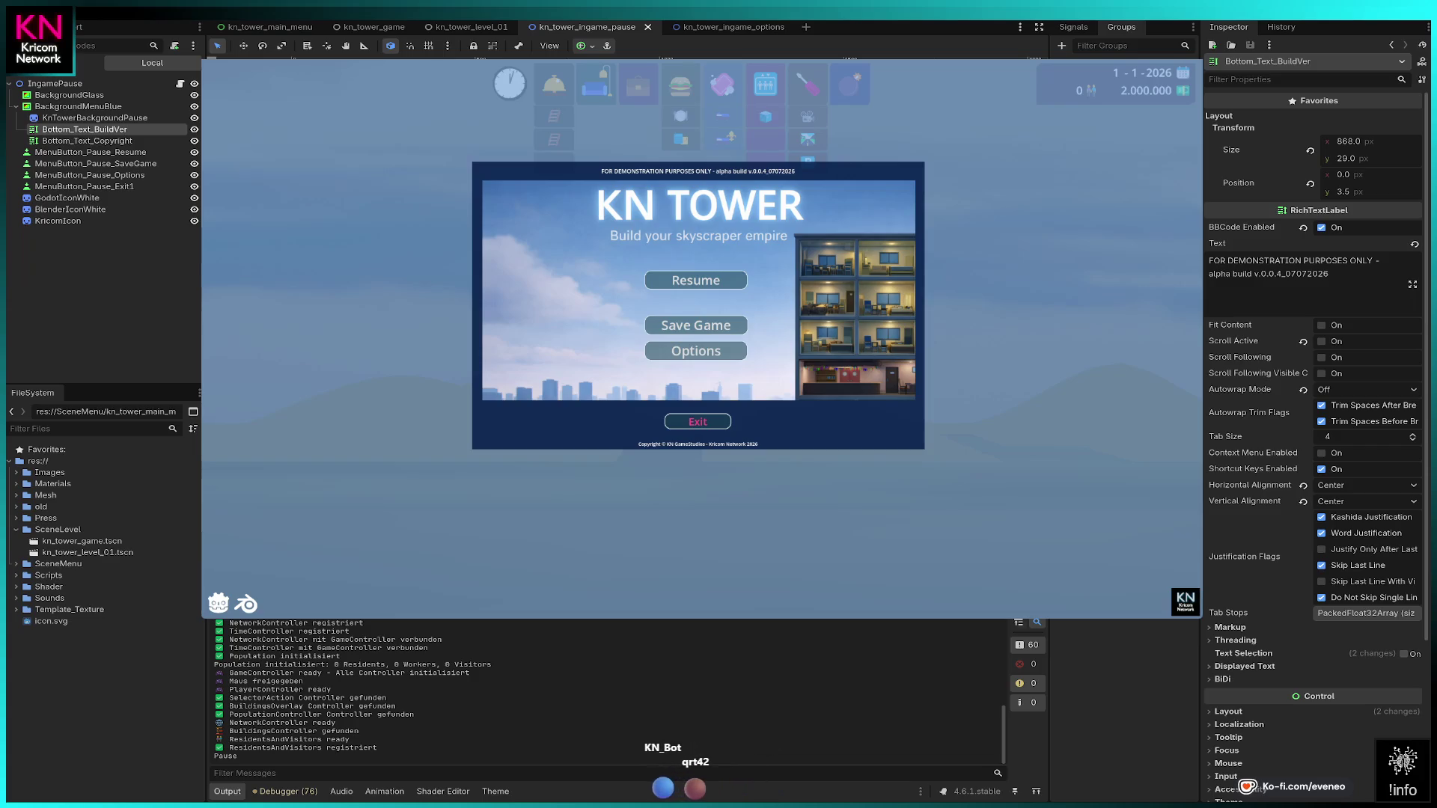
Step: Select the KricomIcon logo sprite to show its Sprite2D properties in the Inspector
{"action": "left_click", "coordinate": [57, 220]}
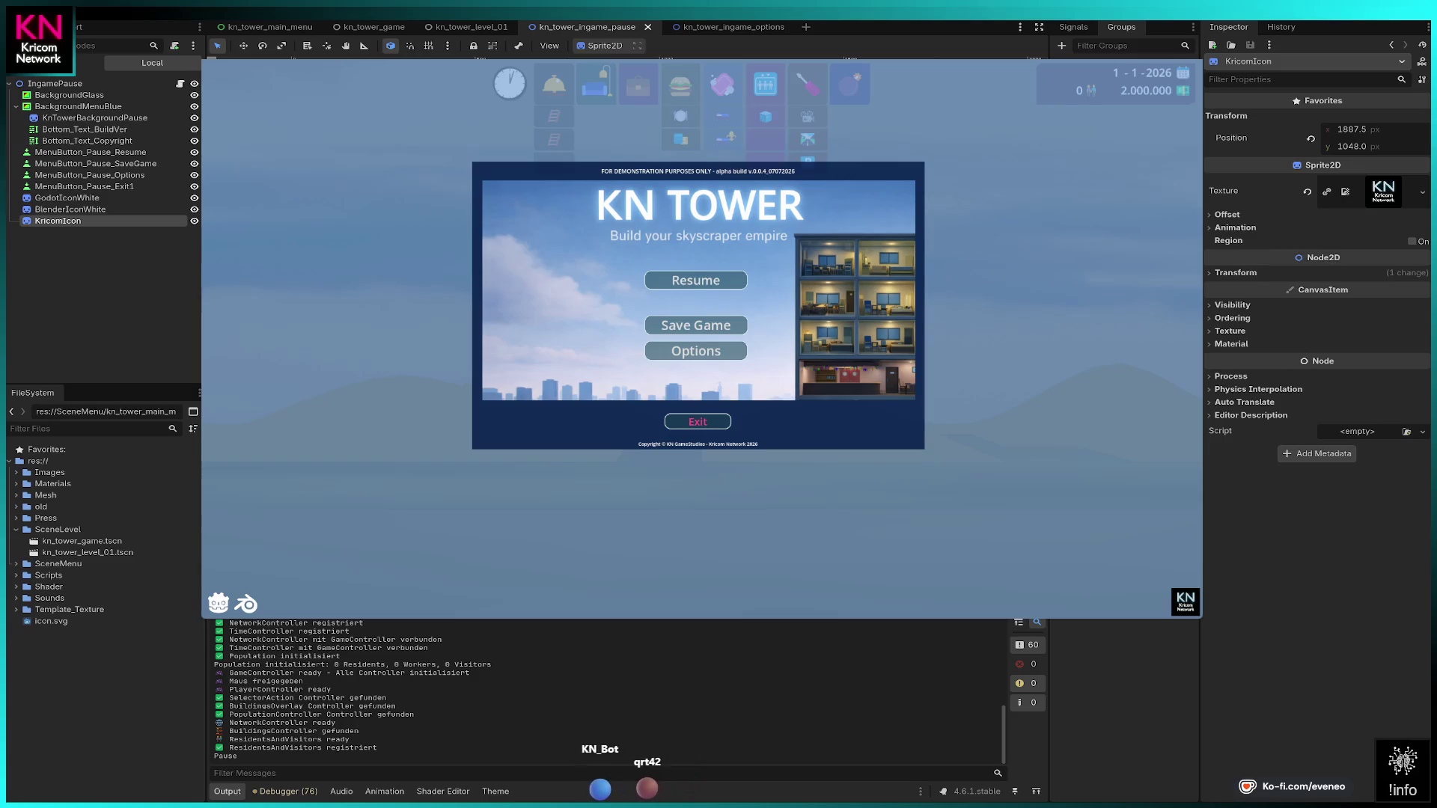